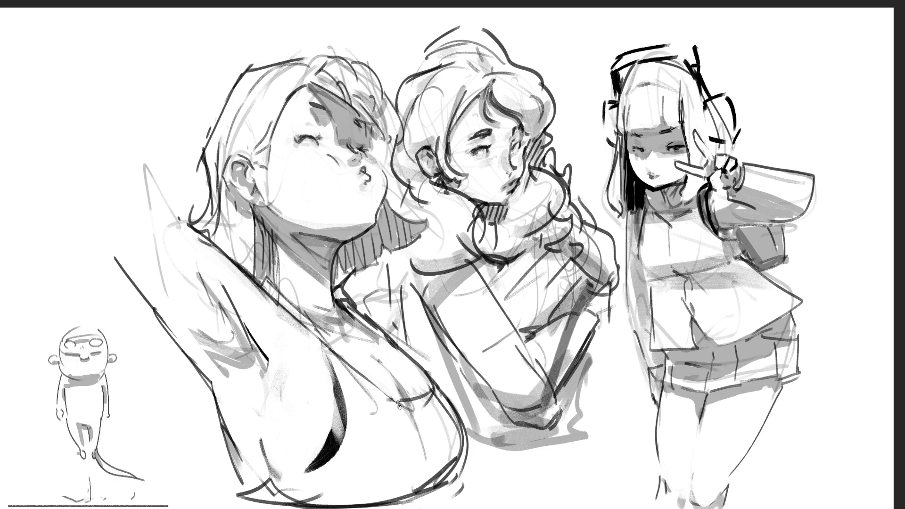
Paint dark strap lines across the left figure's chest and along her lower hem
drag(398, 404, 432, 389)
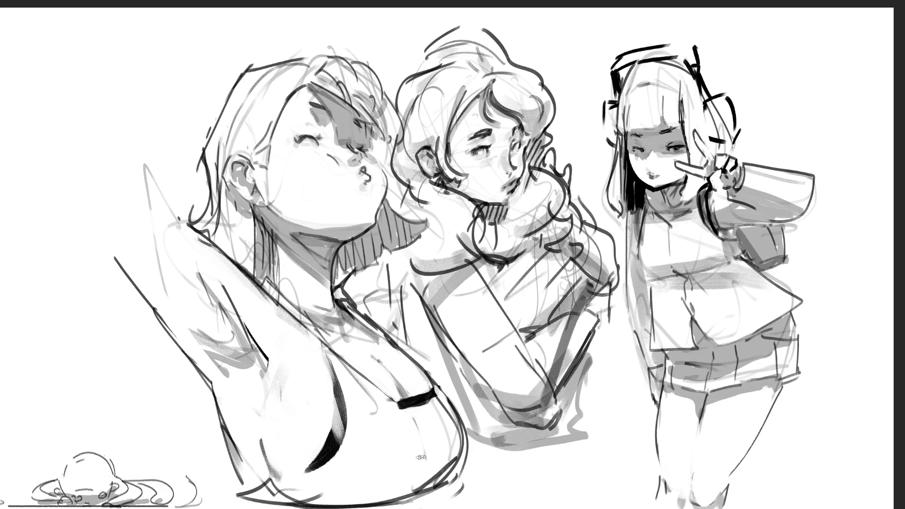
mouse_move(267, 479)
mouse_down()
mouse_move(241, 485)
mouse_move(238, 504)
mouse_move(333, 507)
mouse_up()
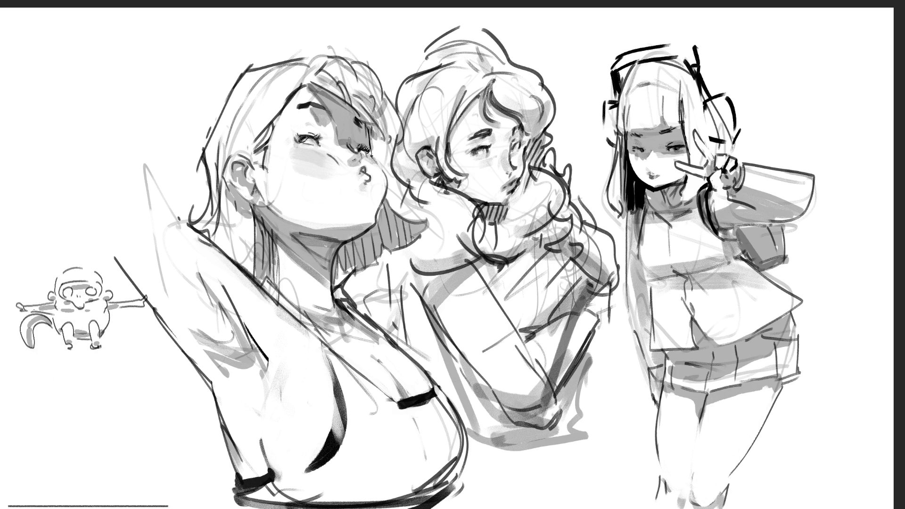
Draw a small earring on the left figure's ear
drag(254, 186, 275, 210)
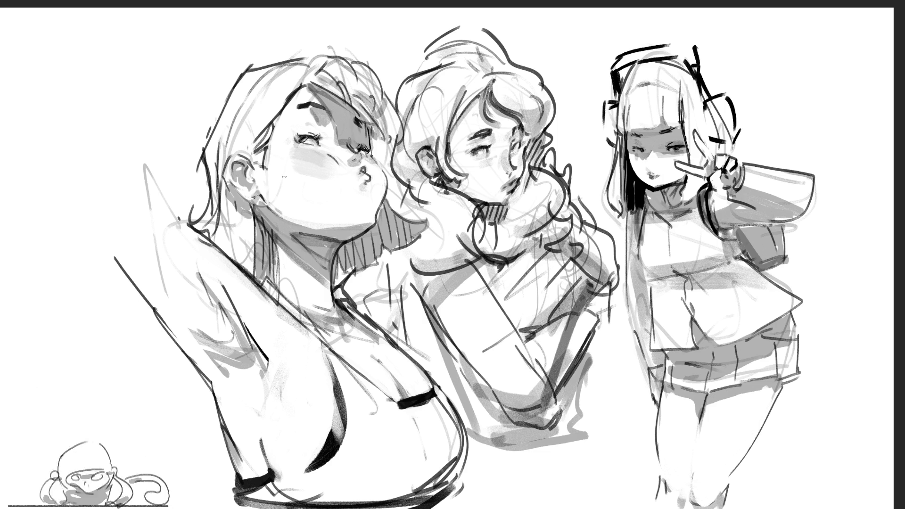
Shade the right figure's skirt dark grey
mouse_move(696, 324)
mouse_down()
mouse_move(665, 380)
mouse_move(700, 394)
mouse_move(793, 368)
mouse_move(792, 324)
mouse_move(749, 346)
mouse_move(704, 332)
mouse_move(674, 373)
mouse_move(709, 356)
mouse_move(711, 382)
mouse_move(735, 350)
mouse_move(760, 351)
mouse_move(767, 377)
mouse_move(773, 339)
mouse_move(783, 329)
mouse_move(777, 372)
mouse_move(763, 370)
mouse_move(793, 325)
mouse_move(787, 378)
mouse_move(800, 370)
mouse_move(781, 381)
mouse_move(799, 373)
mouse_up()
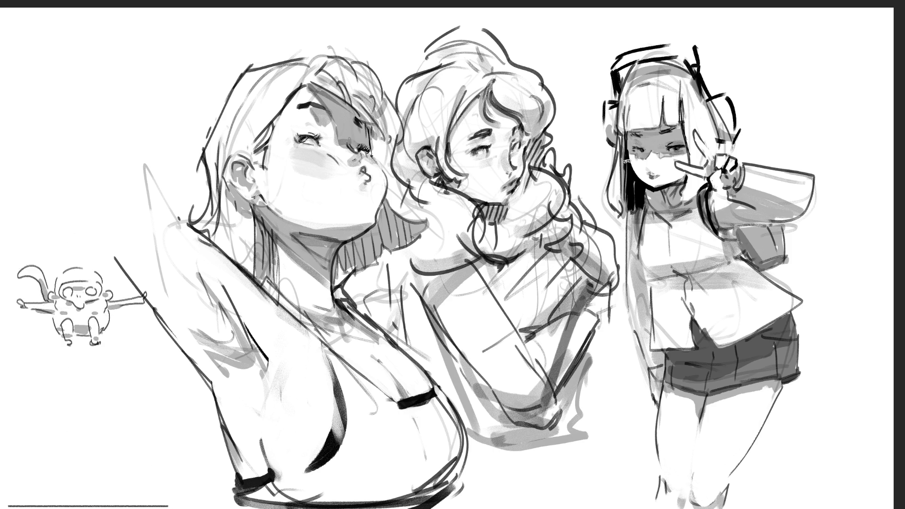
Sketch rectangular pockets with V-shaped flaps on the right figure's jacket
mouse_move(713, 306)
mouse_down()
mouse_move(745, 291)
mouse_move(717, 320)
mouse_up()
mouse_move(746, 290)
mouse_down()
mouse_move(753, 315)
mouse_move(716, 307)
mouse_move(714, 321)
mouse_up()
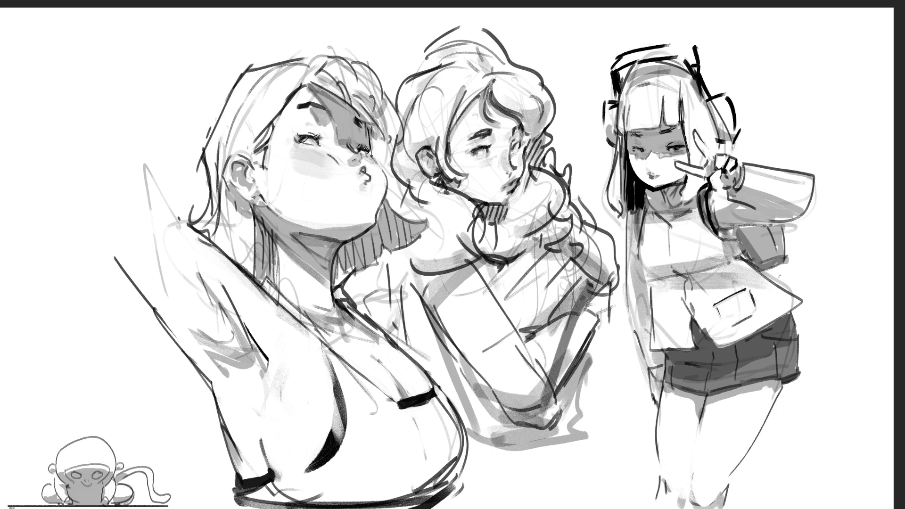
mouse_move(660, 306)
mouse_down()
mouse_move(673, 318)
mouse_move(670, 331)
mouse_up()
mouse_move(715, 305)
mouse_down()
mouse_move(737, 308)
mouse_move(743, 291)
mouse_up()
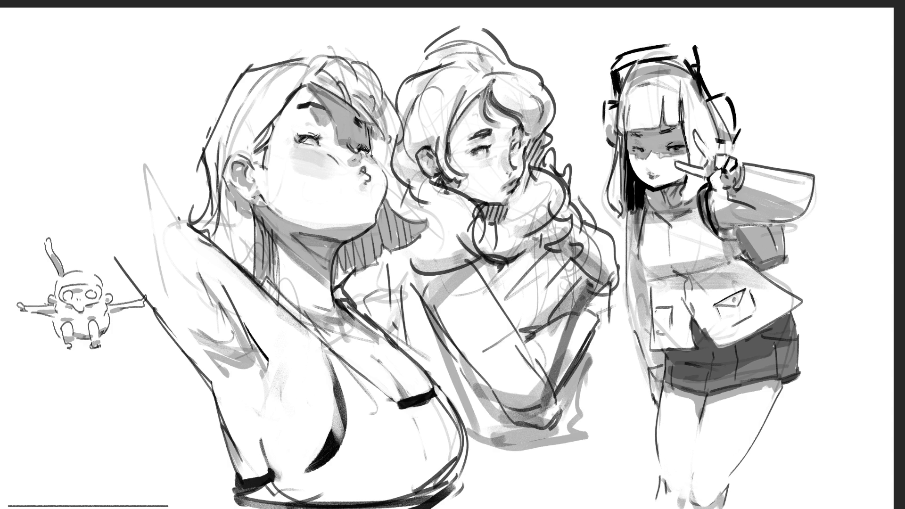
drag(738, 303, 736, 320)
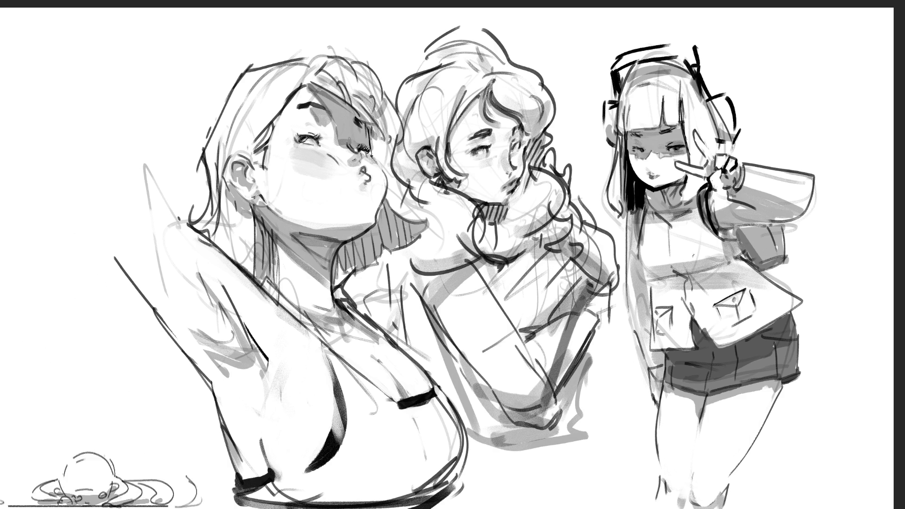
Add small detail strokes across the right figure's chest
drag(642, 237, 657, 231)
mouse_move(660, 231)
mouse_down()
mouse_move(657, 247)
mouse_move(683, 241)
mouse_move(700, 222)
mouse_move(706, 237)
mouse_up()
drag(712, 231, 716, 237)
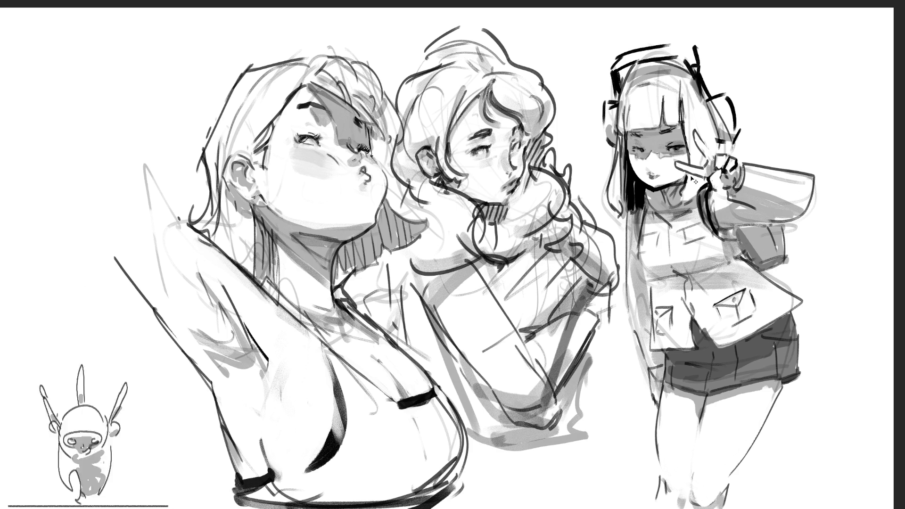
Mirror the canvas horizontally and shift the drawing right and slightly up
key(m)
key(ctrl+t)
drag(624, 188, 732, 174)
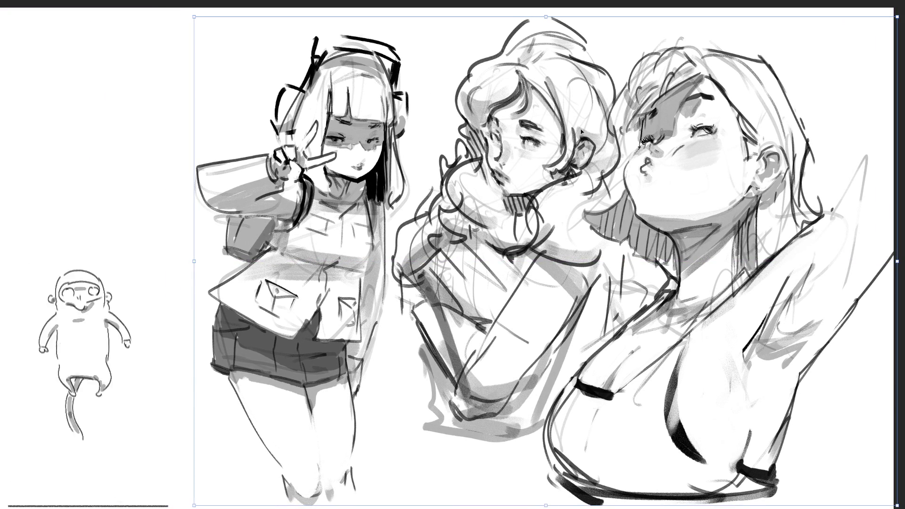
key(Return)
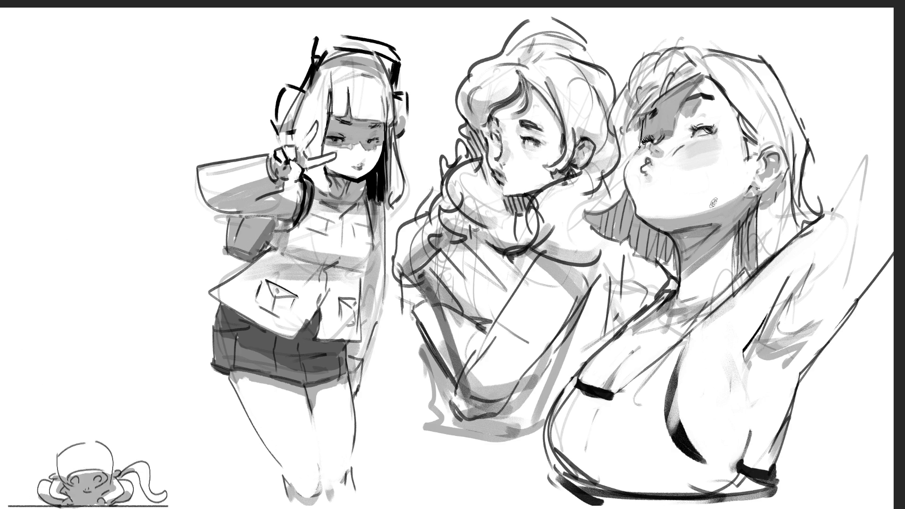
Darken the shading under the right face's chin and strengthen her shoulder line with the neck colour
mouse_move(671, 229)
mouse_down()
mouse_move(723, 218)
mouse_move(684, 220)
mouse_up()
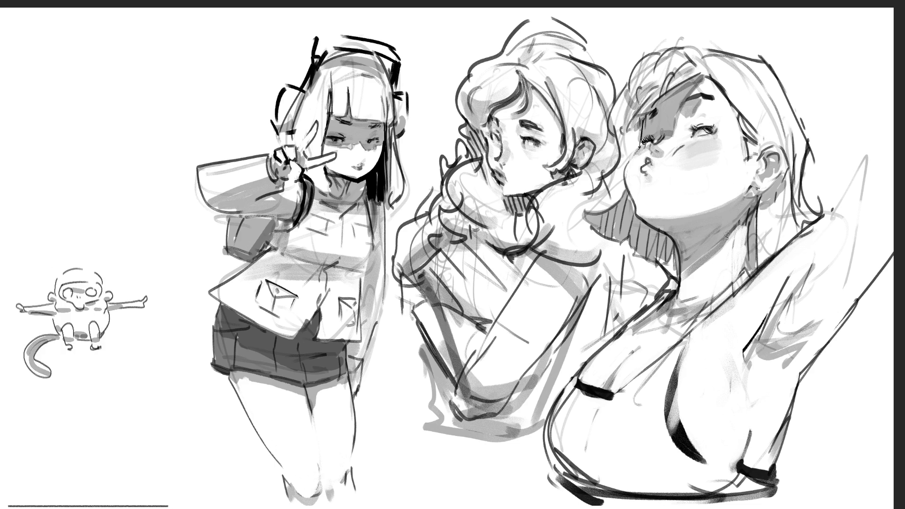
alt+click(715, 270)
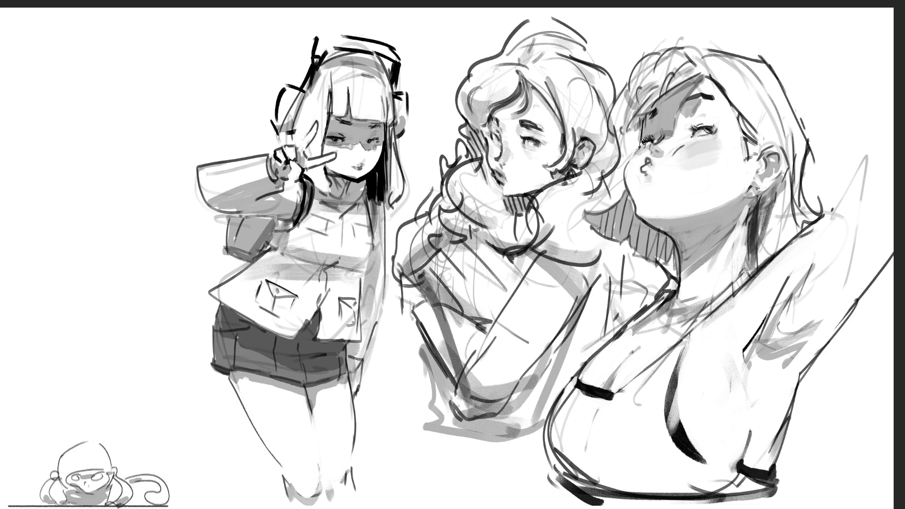
drag(673, 292, 634, 331)
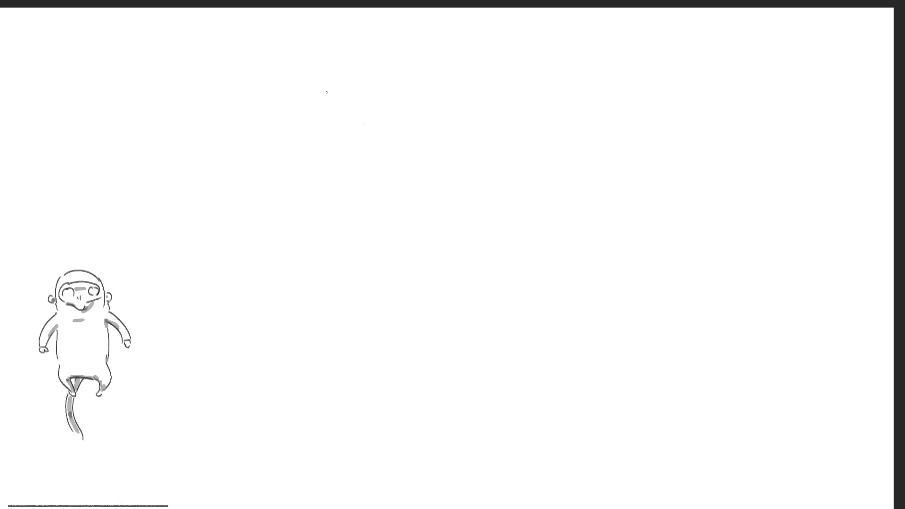
Sketch the top of the tilted head, a looped eye with guide lines, and the lower face
mouse_move(318, 84)
mouse_down()
mouse_move(331, 75)
mouse_move(374, 84)
mouse_move(388, 125)
mouse_up()
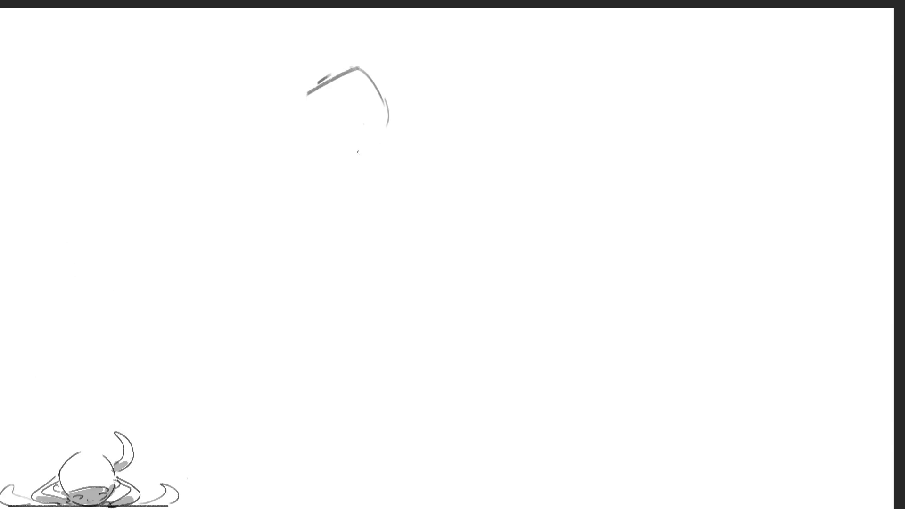
mouse_move(330, 136)
mouse_down()
mouse_move(325, 147)
mouse_move(346, 122)
mouse_up()
drag(336, 142, 359, 126)
mouse_move(378, 80)
mouse_down()
mouse_move(392, 98)
mouse_move(397, 93)
mouse_move(402, 128)
mouse_up()
drag(332, 176, 359, 162)
drag(337, 170, 365, 149)
mouse_move(387, 109)
mouse_down()
mouse_move(382, 135)
mouse_move(363, 155)
mouse_move(380, 136)
mouse_move(385, 152)
mouse_up()
Add hair curls, the jawline, refined head edges, a stronger chin and the raised arm
mouse_move(391, 147)
mouse_down()
mouse_move(368, 187)
mouse_move(326, 170)
mouse_move(350, 190)
mouse_move(370, 177)
mouse_up()
drag(384, 108, 414, 178)
mouse_move(360, 66)
mouse_down()
mouse_move(375, 89)
mouse_move(340, 131)
mouse_move(363, 103)
mouse_move(389, 101)
mouse_move(315, 61)
mouse_up()
drag(285, 87, 274, 104)
drag(322, 72, 310, 79)
mouse_move(274, 101)
mouse_down()
mouse_move(288, 137)
mouse_move(284, 188)
mouse_up()
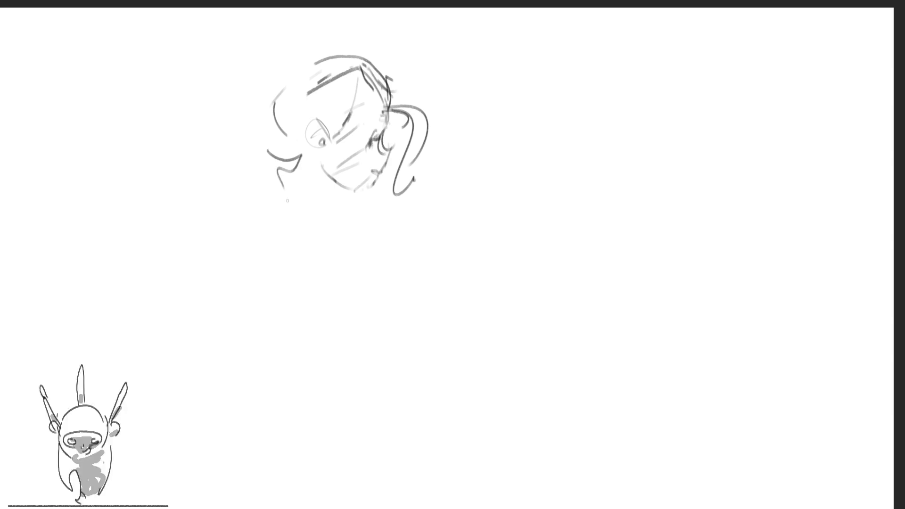
drag(323, 158, 367, 196)
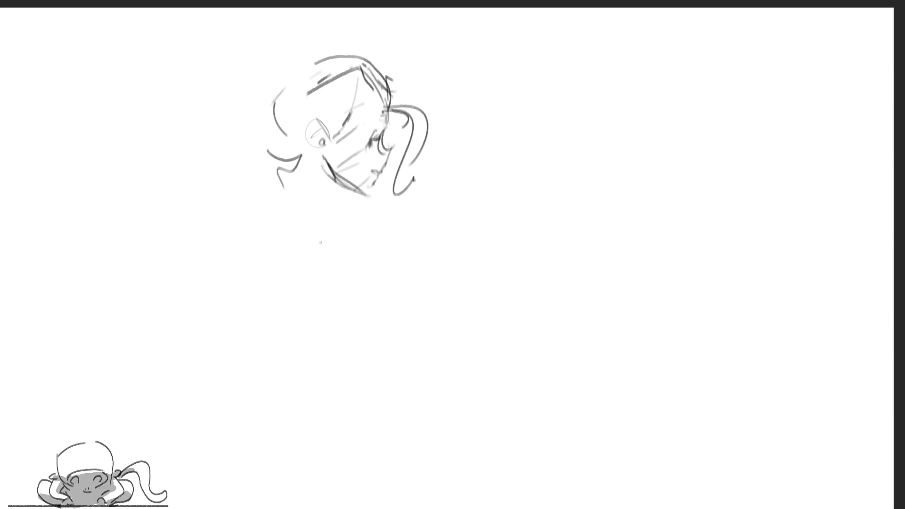
drag(307, 153, 309, 207)
mouse_move(315, 197)
mouse_down()
mouse_move(337, 189)
mouse_move(308, 208)
mouse_up()
Block in the raised arm, torso, bent limb and rounded body below the head
drag(305, 175, 339, 193)
drag(312, 218, 349, 193)
drag(347, 197, 349, 206)
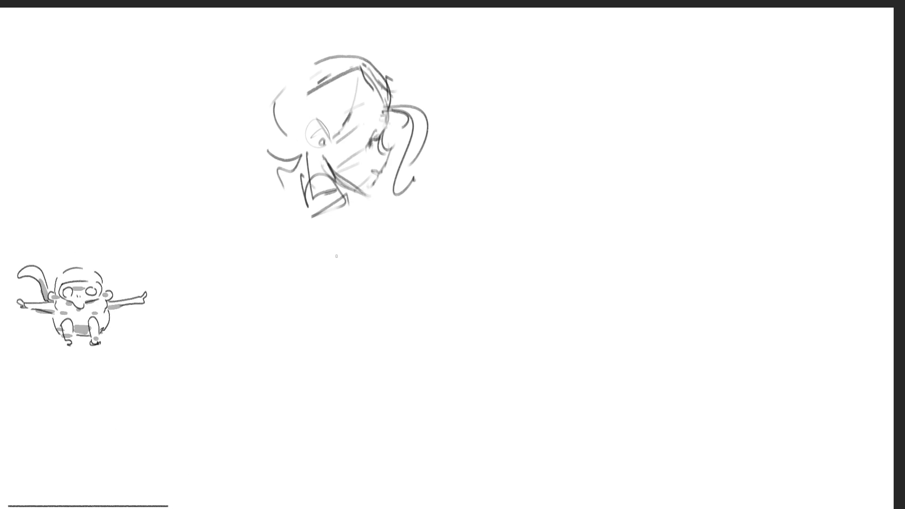
drag(328, 241, 348, 192)
drag(354, 188, 362, 278)
mouse_move(335, 215)
mouse_down()
mouse_move(319, 262)
mouse_move(330, 313)
mouse_move(393, 317)
mouse_up()
drag(366, 283, 405, 308)
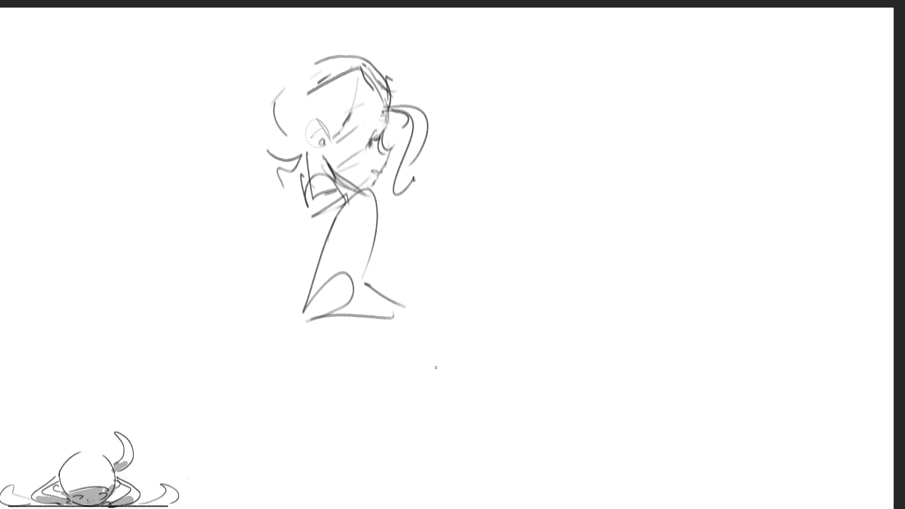
mouse_move(306, 208)
mouse_down()
mouse_move(302, 263)
mouse_move(388, 283)
mouse_move(383, 246)
mouse_up()
mouse_move(370, 196)
mouse_down()
mouse_move(374, 265)
mouse_move(401, 223)
mouse_move(431, 272)
mouse_up()
Add the right body contour and long legs, darken the eye lines, and begin the outstretched arm
drag(391, 225, 433, 266)
drag(434, 293, 431, 311)
mouse_move(398, 340)
mouse_down()
mouse_move(393, 371)
mouse_move(460, 369)
mouse_up()
drag(400, 355, 462, 388)
mouse_move(378, 344)
mouse_down()
mouse_move(423, 396)
mouse_move(454, 348)
mouse_move(419, 490)
mouse_up()
mouse_move(448, 323)
mouse_down()
mouse_move(536, 424)
mouse_move(531, 387)
mouse_move(471, 481)
mouse_up()
drag(398, 397, 419, 470)
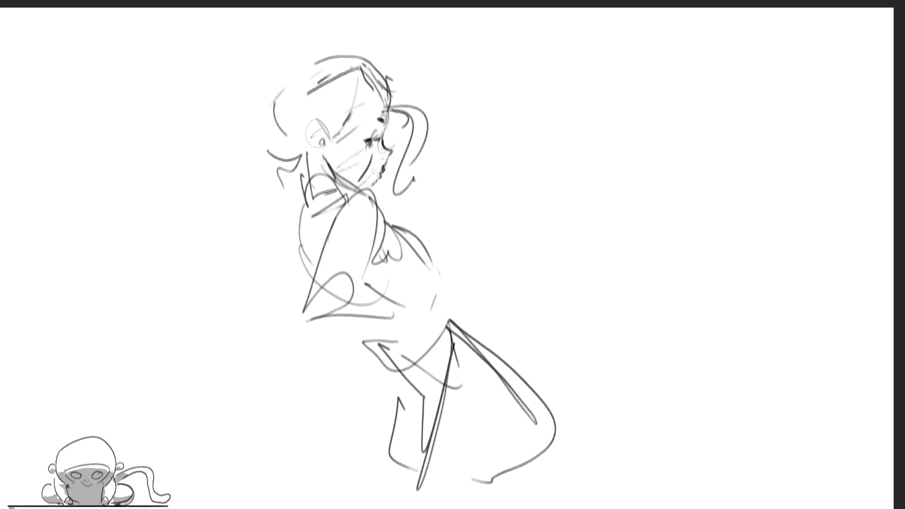
mouse_move(328, 139)
mouse_down()
mouse_move(311, 123)
mouse_move(323, 150)
mouse_move(318, 129)
mouse_move(393, 83)
mouse_up()
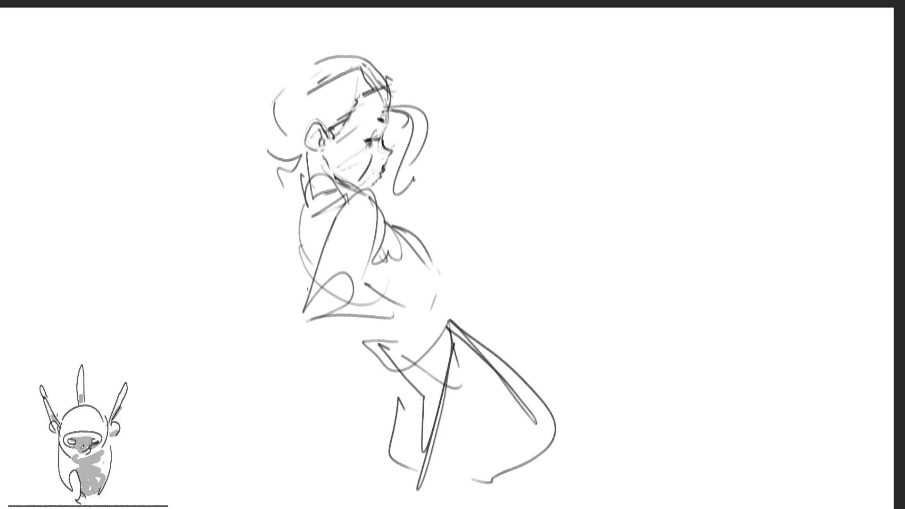
drag(299, 191, 302, 230)
Extend the arm left with a hand, add a hand on the hip, and redraw both legs
mouse_move(274, 198)
mouse_down()
mouse_move(245, 222)
mouse_move(231, 193)
mouse_move(200, 189)
mouse_move(214, 217)
mouse_up()
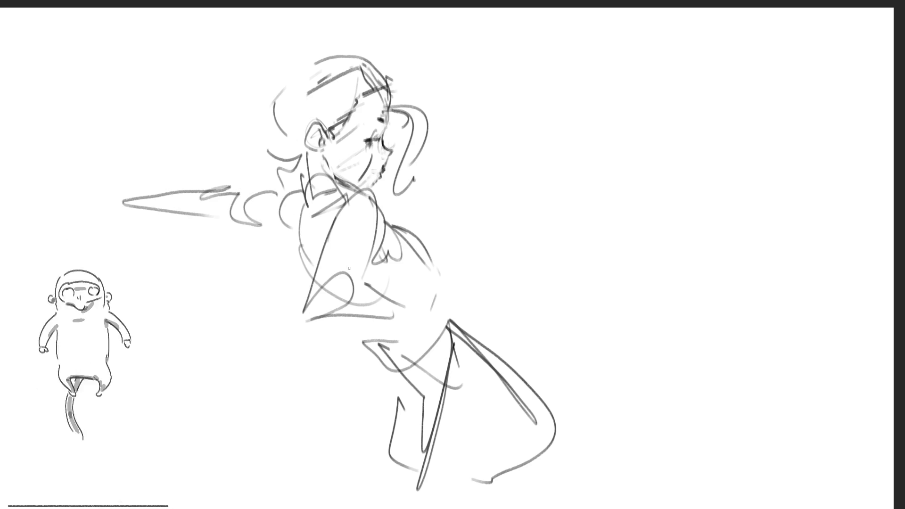
mouse_move(139, 195)
mouse_down()
mouse_move(113, 200)
mouse_move(142, 182)
mouse_move(119, 163)
mouse_move(120, 183)
mouse_up()
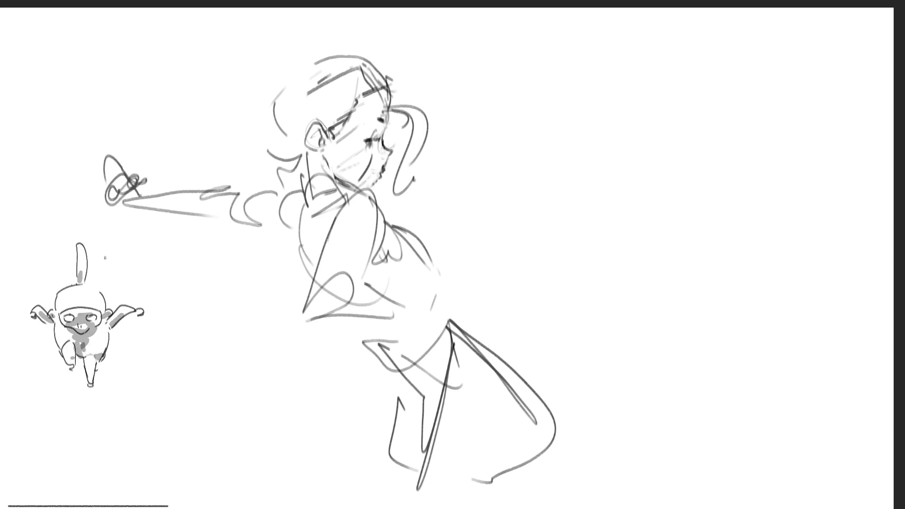
mouse_move(417, 307)
mouse_down()
mouse_move(473, 325)
mouse_move(473, 337)
mouse_up()
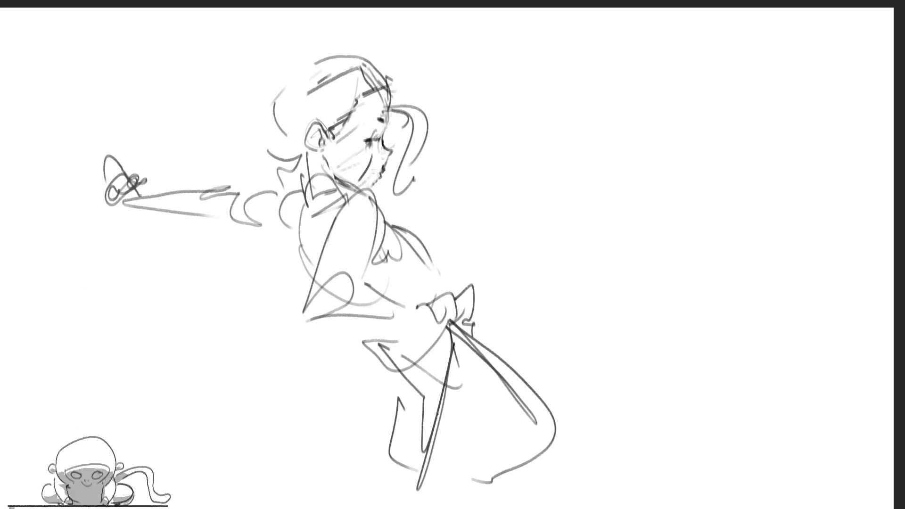
drag(395, 416, 396, 508)
mouse_move(547, 413)
mouse_down()
mouse_move(555, 476)
mouse_move(582, 490)
mouse_move(581, 505)
mouse_up()
Draw long wavy curls flowing down and to the left, removing a stray stroke near the skirt
mouse_move(282, 156)
mouse_down()
mouse_move(313, 147)
mouse_move(298, 229)
mouse_move(260, 291)
mouse_move(236, 259)
mouse_move(188, 330)
mouse_move(219, 375)
mouse_move(229, 444)
mouse_up()
mouse_move(267, 153)
mouse_down()
mouse_move(200, 243)
mouse_move(39, 313)
mouse_up()
drag(47, 268, 47, 325)
drag(69, 353, 77, 384)
drag(190, 433, 209, 464)
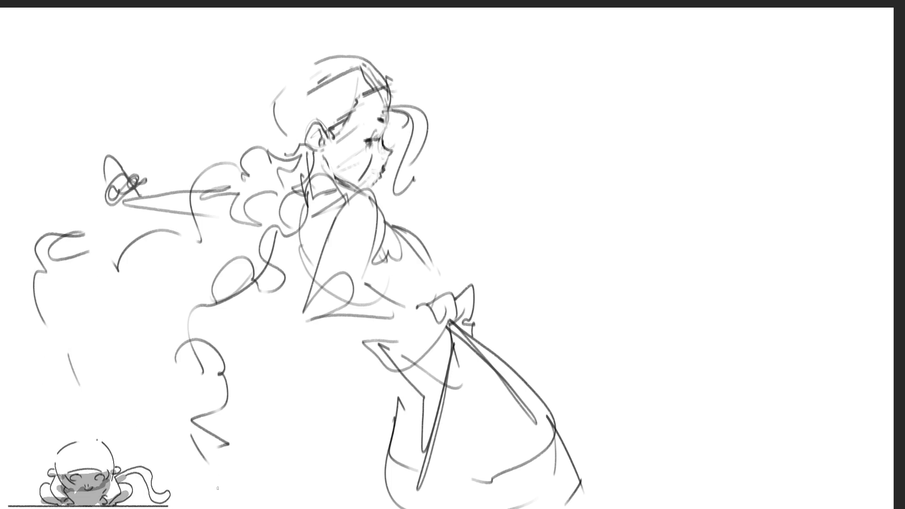
key(ctrl+z)
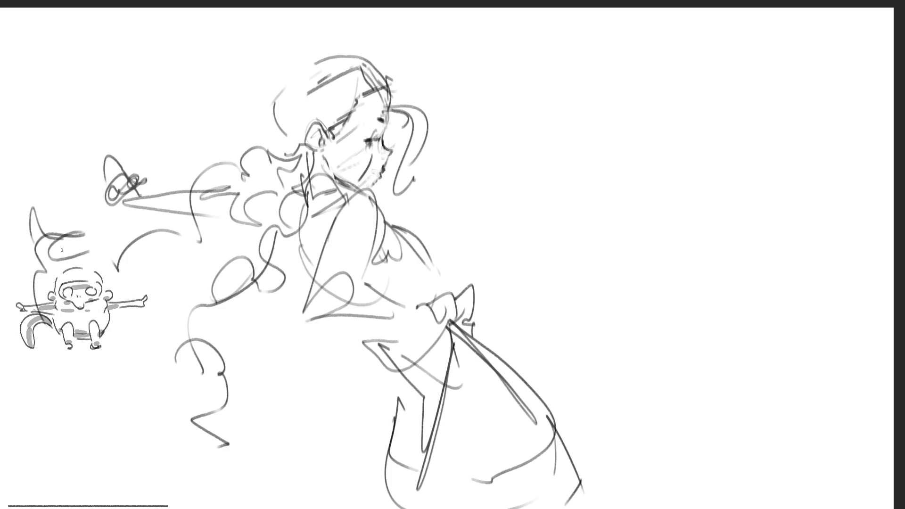
Move the whole sketch up and to the right
key(ctrl+t)
drag(203, 81, 247, 43)
key(Return)
Draw the skirt's bottom edge and mirror the drawing horizontally
mouse_move(480, 485)
mouse_down()
mouse_move(546, 476)
mouse_move(624, 508)
mouse_move(518, 480)
mouse_up()
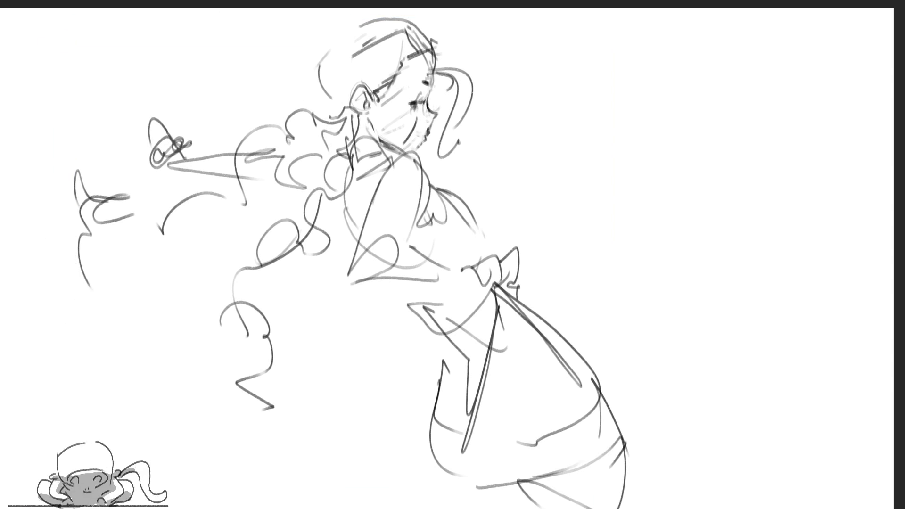
drag(430, 471, 480, 508)
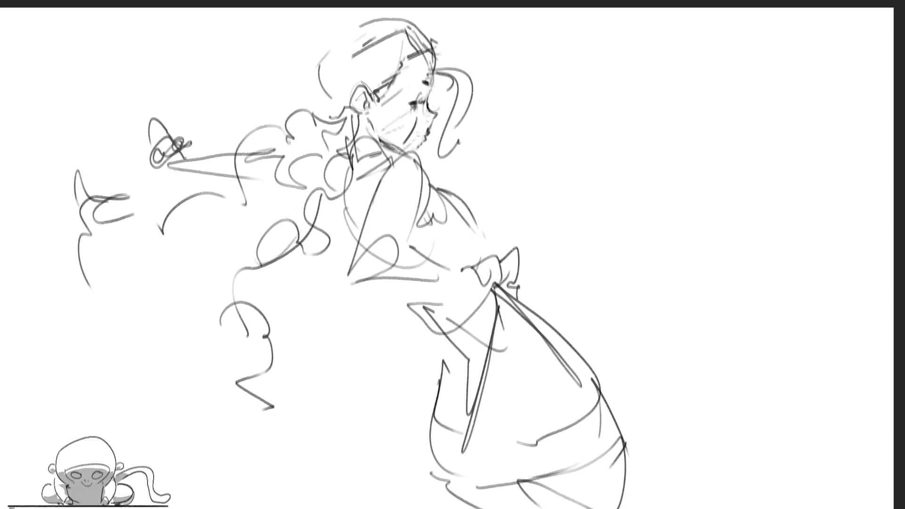
key(m)
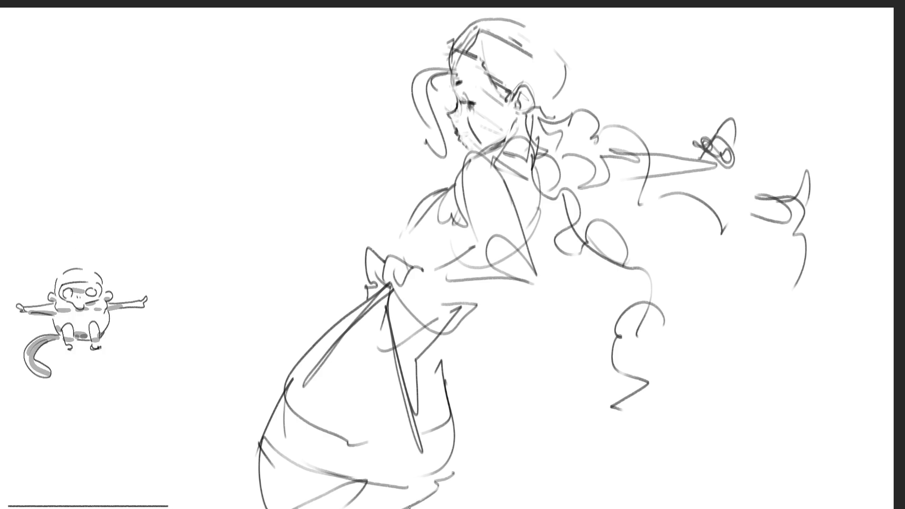
Draw a looping tail left of the skirt, add hair strands left of the head, and lasso the tail
mouse_move(311, 336)
mouse_down()
mouse_move(300, 329)
mouse_move(234, 400)
mouse_move(245, 409)
mouse_up()
mouse_move(225, 405)
mouse_down()
mouse_move(207, 346)
mouse_move(235, 455)
mouse_up()
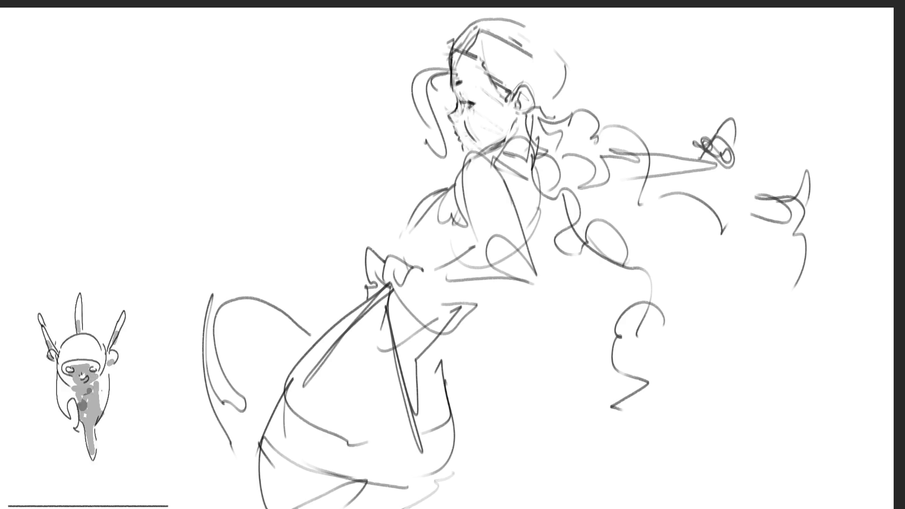
mouse_move(450, 55)
mouse_down()
mouse_move(415, 116)
mouse_move(436, 70)
mouse_move(427, 134)
mouse_up()
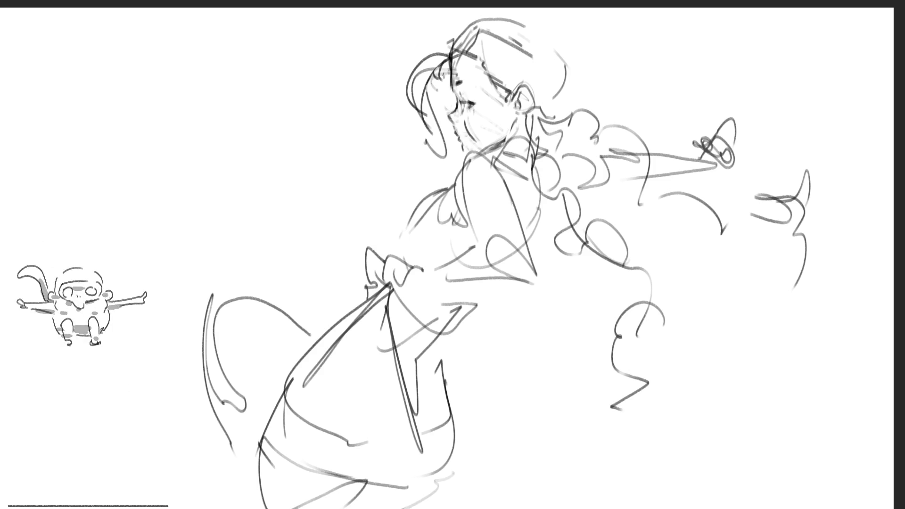
mouse_move(312, 310)
mouse_down()
mouse_move(321, 328)
mouse_move(285, 375)
mouse_move(184, 358)
mouse_move(306, 284)
mouse_up()
key(ctrl+t)
Move the tail up and right, then hatch the skirt's hem and trace its lower contour
mouse_move(244, 314)
mouse_down()
mouse_move(266, 298)
mouse_move(270, 279)
mouse_up()
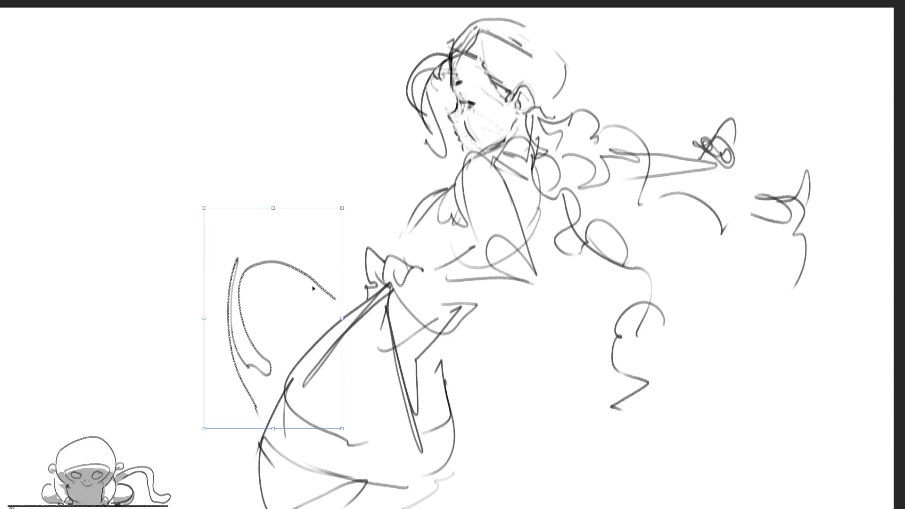
key(Return)
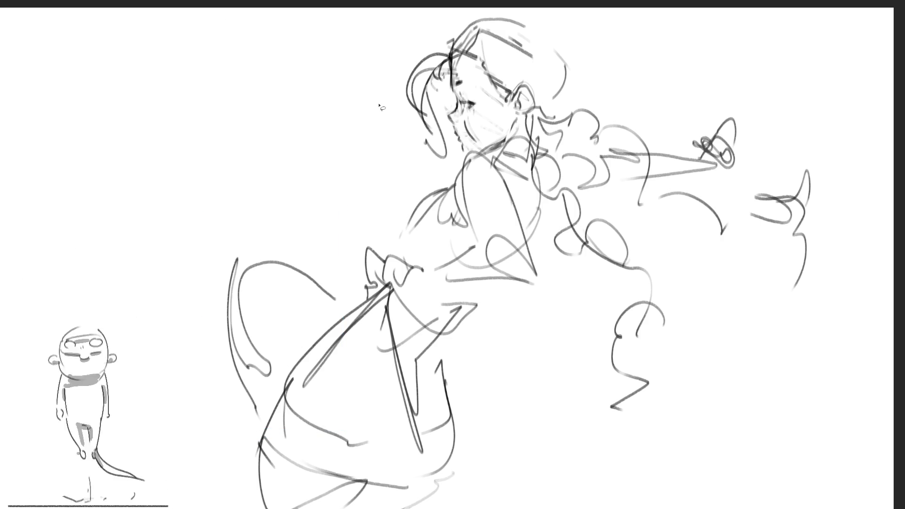
mouse_move(337, 484)
mouse_down()
mouse_move(396, 481)
mouse_move(358, 490)
mouse_move(391, 493)
mouse_move(392, 507)
mouse_move(394, 486)
mouse_up()
drag(396, 488, 353, 488)
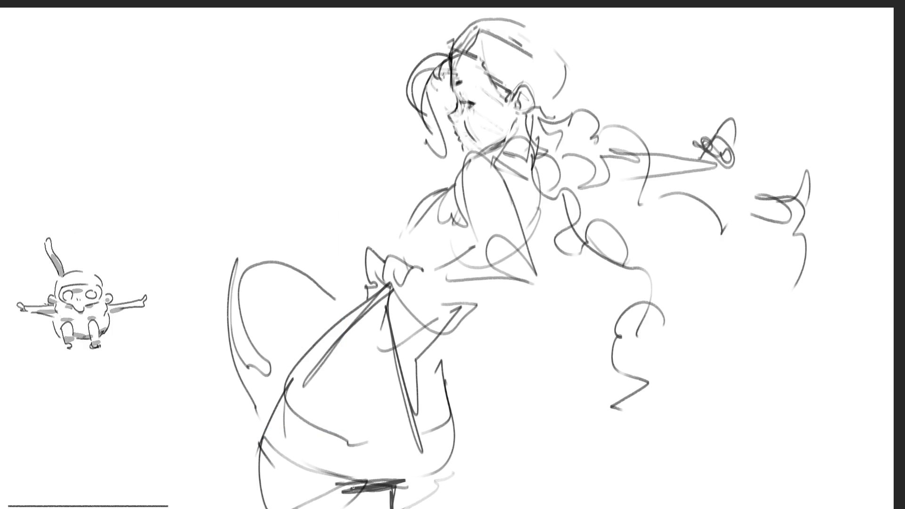
drag(290, 387, 277, 475)
drag(285, 420, 275, 508)
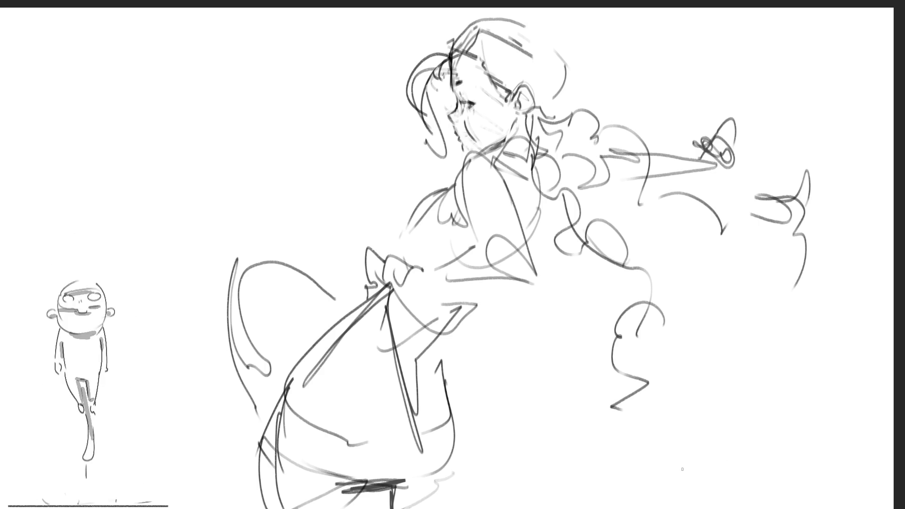
drag(551, 470, 493, 430)
drag(438, 357, 416, 494)
key(ctrl+z)
drag(445, 389, 417, 483)
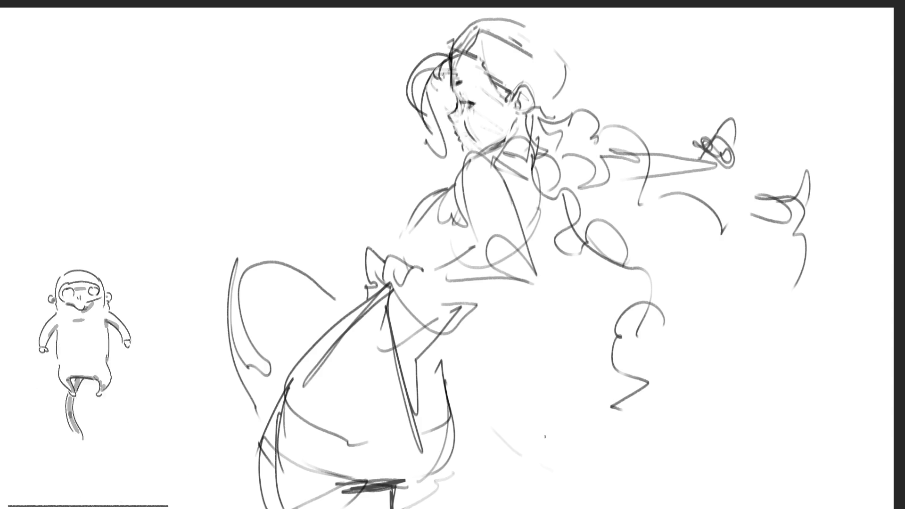
Sketch two horns on top of the head and refine the hair along its right side
mouse_move(448, 33)
mouse_down()
mouse_move(547, 53)
mouse_move(481, 19)
mouse_move(516, 19)
mouse_up()
mouse_move(418, 9)
mouse_down()
mouse_move(443, 25)
mouse_move(556, 22)
mouse_move(562, 80)
mouse_up()
mouse_move(581, 14)
mouse_down()
mouse_move(564, 51)
mouse_move(564, 106)
mouse_move(540, 138)
mouse_move(563, 125)
mouse_up()
drag(577, 64, 548, 136)
drag(491, 61, 521, 85)
mouse_move(471, 40)
mouse_down()
mouse_move(546, 69)
mouse_move(557, 85)
mouse_move(546, 121)
mouse_up()
mouse_move(551, 66)
mouse_down()
mouse_move(551, 119)
mouse_move(541, 121)
mouse_up()
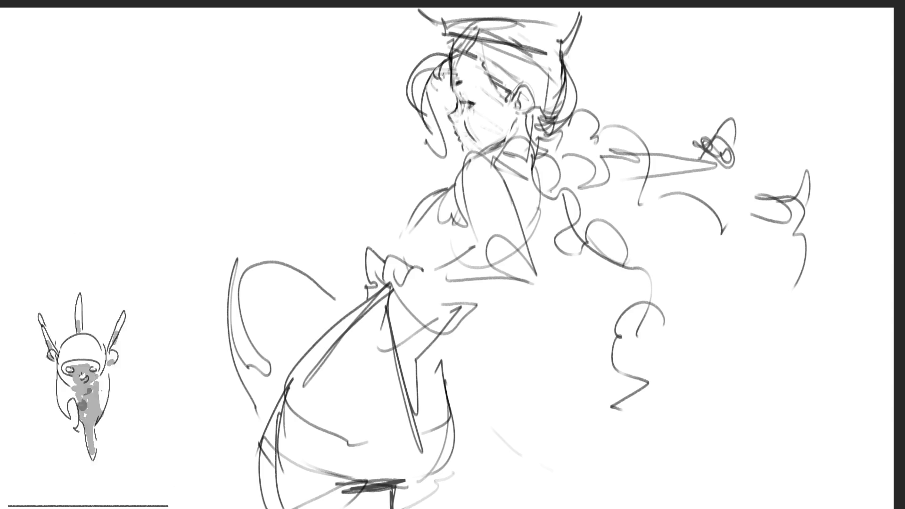
Sketch the neck, collar lines and chest with the pencil brush
mouse_move(498, 144)
mouse_down()
mouse_move(497, 155)
mouse_move(516, 133)
mouse_move(520, 152)
mouse_move(528, 134)
mouse_up()
mouse_move(534, 132)
mouse_down()
mouse_move(525, 171)
mouse_move(533, 175)
mouse_up()
drag(489, 153, 512, 210)
mouse_move(532, 161)
mouse_down()
mouse_move(542, 215)
mouse_move(516, 209)
mouse_up()
drag(534, 182, 522, 235)
Outline the shoulder and torso down to the waist, and draw the arm bending to the waist
mouse_move(463, 172)
mouse_down()
mouse_move(454, 195)
mouse_move(460, 216)
mouse_up()
mouse_move(475, 144)
mouse_down()
mouse_move(454, 172)
mouse_move(524, 235)
mouse_up()
mouse_move(451, 165)
mouse_down()
mouse_move(488, 257)
mouse_move(502, 255)
mouse_up()
mouse_move(468, 243)
mouse_down()
mouse_move(499, 290)
mouse_move(542, 283)
mouse_move(509, 306)
mouse_move(483, 269)
mouse_move(404, 271)
mouse_up()
mouse_move(402, 281)
mouse_down()
mouse_move(455, 278)
mouse_move(500, 292)
mouse_move(394, 282)
mouse_move(472, 253)
mouse_up()
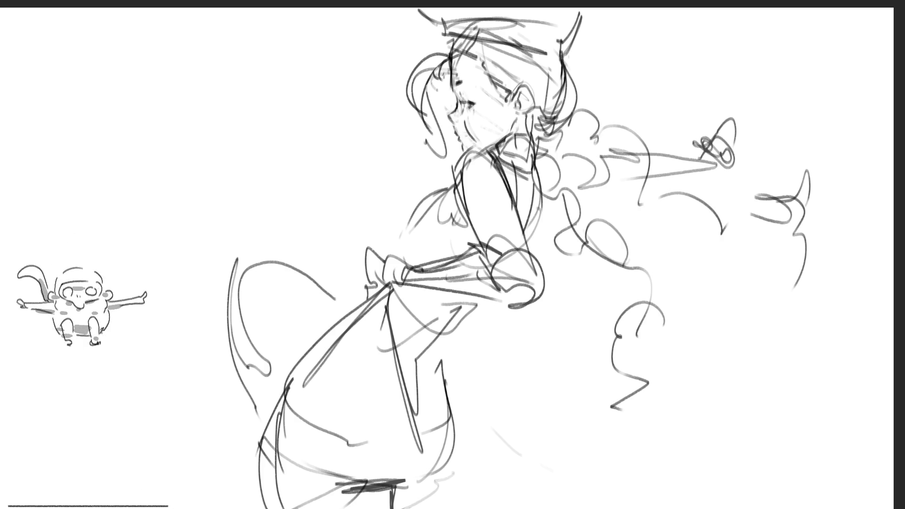
Draw the chest curve, torso detail strokes, and the waist and hip lines
mouse_move(445, 188)
mouse_down()
mouse_move(411, 194)
mouse_move(394, 231)
mouse_move(417, 226)
mouse_move(398, 243)
mouse_move(436, 257)
mouse_up()
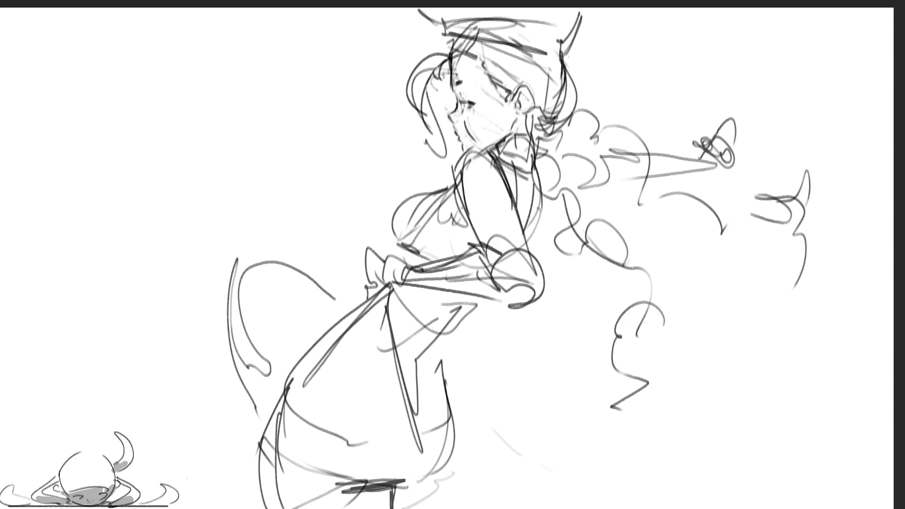
drag(461, 207, 436, 260)
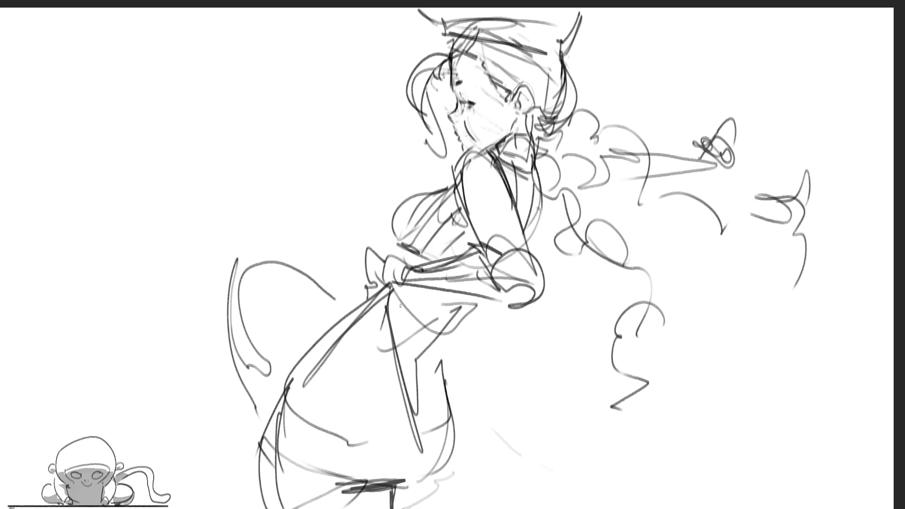
drag(397, 292, 366, 297)
drag(362, 293, 402, 311)
drag(398, 292, 416, 308)
mouse_move(401, 304)
mouse_down()
mouse_move(392, 334)
mouse_move(408, 376)
mouse_up()
Refine the waist and hip contour with short strokes over the hip and skirt
drag(432, 295, 412, 389)
drag(464, 295, 420, 384)
drag(445, 340, 437, 376)
drag(387, 352, 372, 380)
drag(429, 384, 421, 397)
Undo the stray waist and skirt strokes, then draw the skirt's left edge
key(ctrl+z)
key(ctrl+z)
mouse_move(404, 347)
mouse_down()
mouse_move(375, 375)
mouse_move(403, 393)
mouse_up()
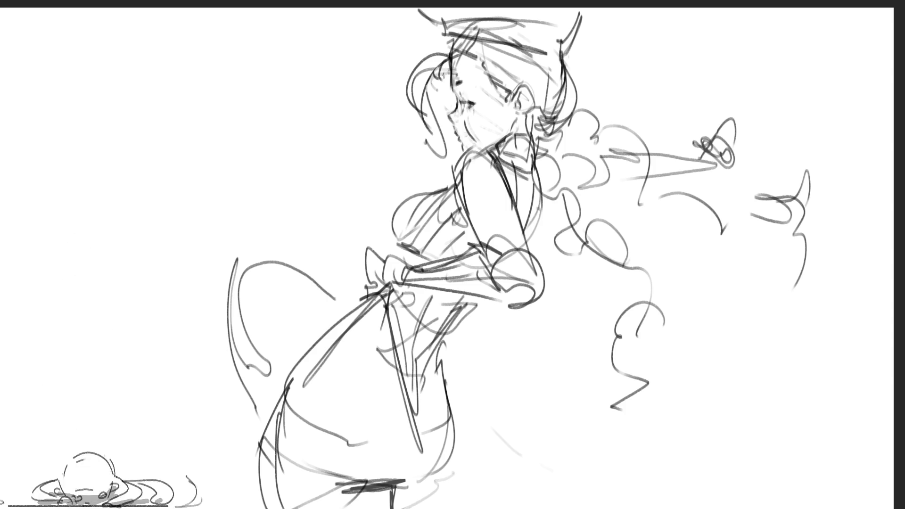
key(ctrl+z)
mouse_move(301, 357)
mouse_down()
mouse_move(277, 443)
mouse_move(288, 405)
mouse_up()
drag(332, 325, 298, 363)
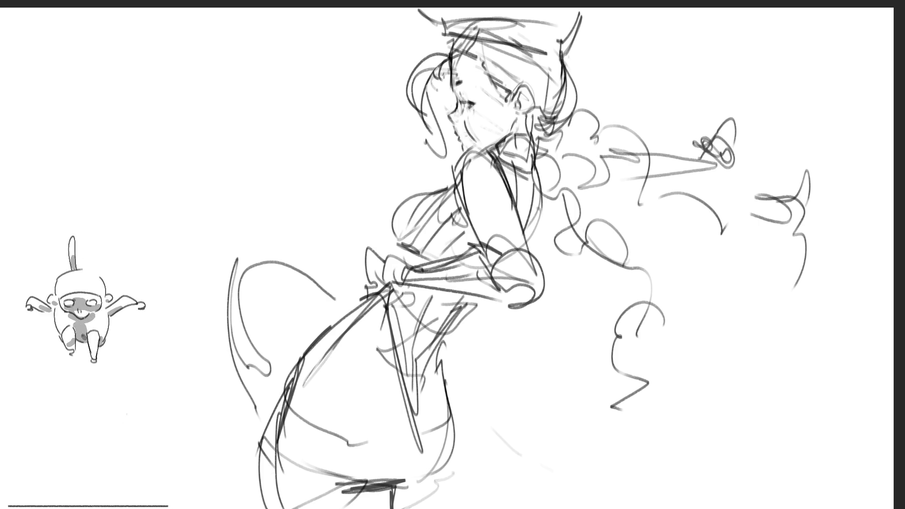
Sketch a small horned creature at the hand, then add hair strands framing the face
mouse_move(731, 110)
mouse_down()
mouse_move(736, 123)
mouse_move(749, 122)
mouse_move(740, 160)
mouse_move(684, 127)
mouse_up()
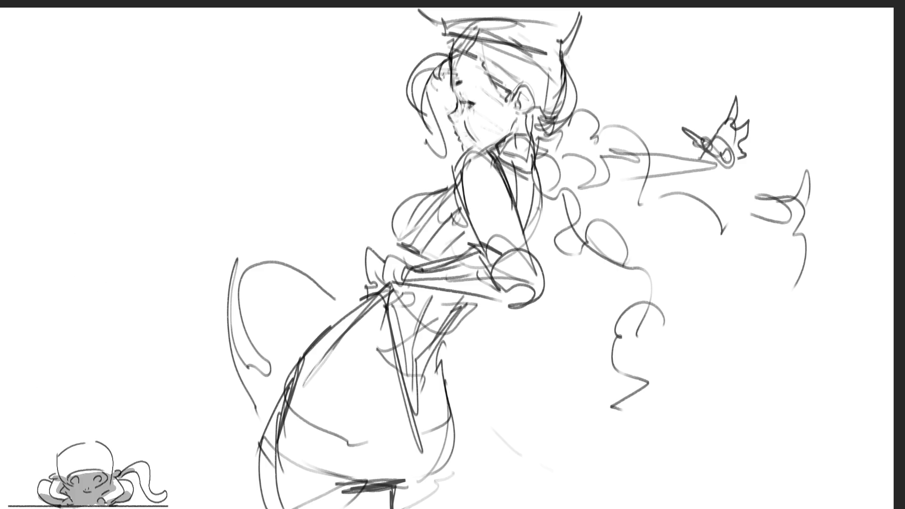
drag(714, 124, 735, 162)
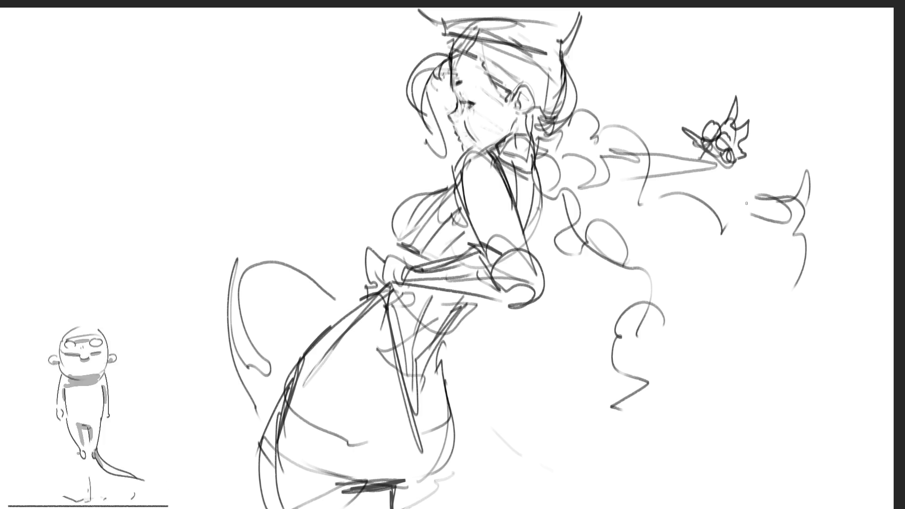
mouse_move(437, 60)
mouse_down()
mouse_move(424, 125)
mouse_move(445, 154)
mouse_up()
drag(415, 97, 446, 153)
drag(560, 180, 571, 213)
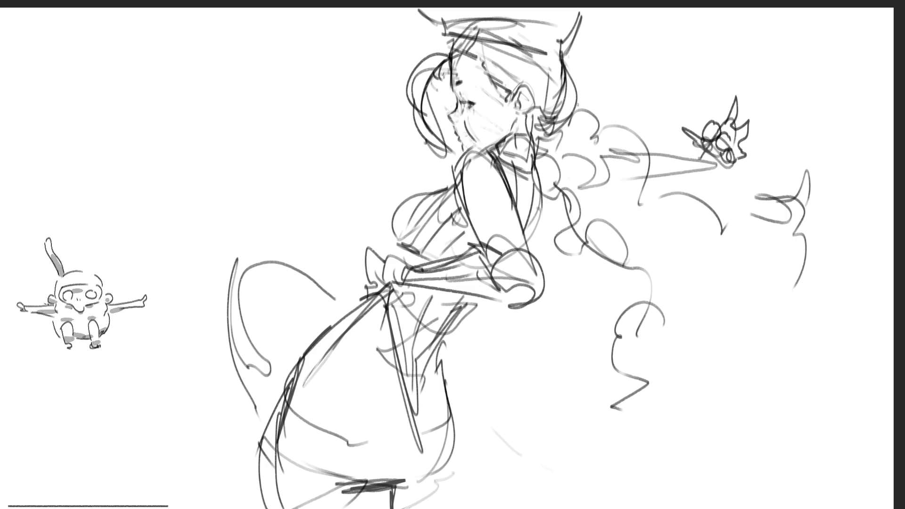
key(ctrl+z)
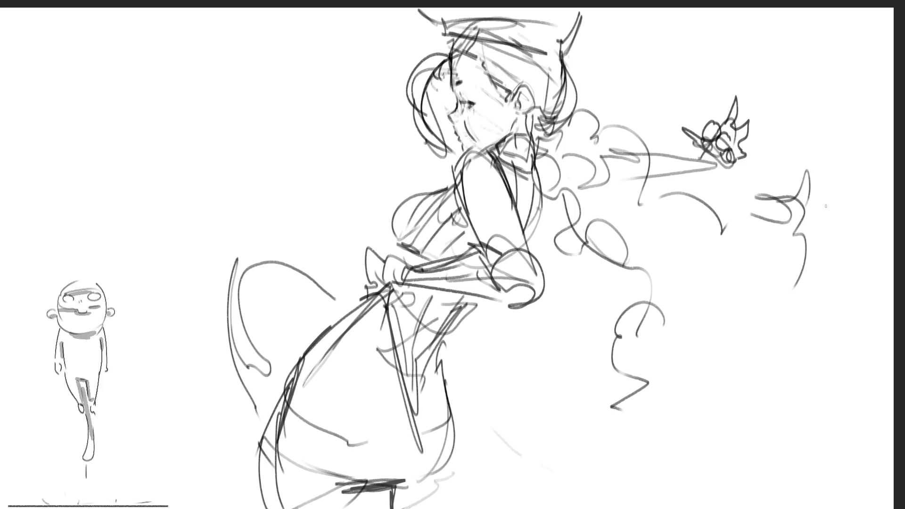
mouse_move(527, 122)
mouse_down()
mouse_move(556, 203)
mouse_move(637, 266)
mouse_move(640, 324)
mouse_move(579, 445)
mouse_move(576, 488)
mouse_up()
Draw wavy curls flowing right from the hair, replacing the last curls with a redrawn strand
mouse_move(558, 134)
mouse_down()
mouse_move(598, 198)
mouse_move(656, 191)
mouse_move(705, 212)
mouse_move(731, 247)
mouse_move(754, 244)
mouse_move(782, 168)
mouse_move(834, 139)
mouse_move(851, 141)
mouse_up()
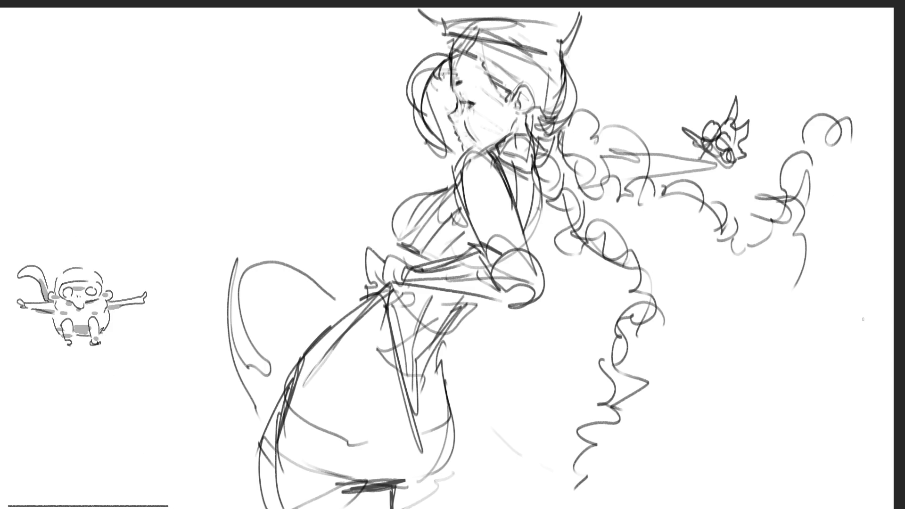
key(ctrl+z)
key(ctrl+z)
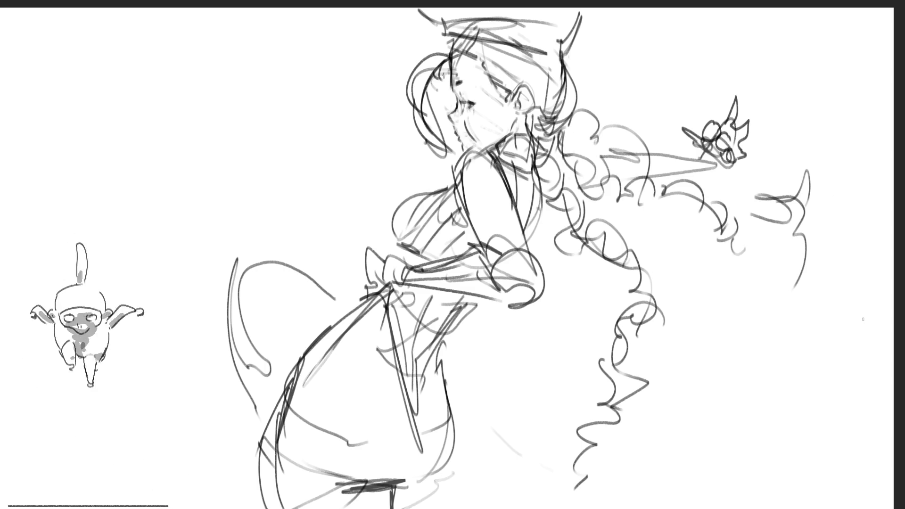
mouse_move(743, 242)
mouse_down()
mouse_move(688, 245)
mouse_move(626, 231)
mouse_up()
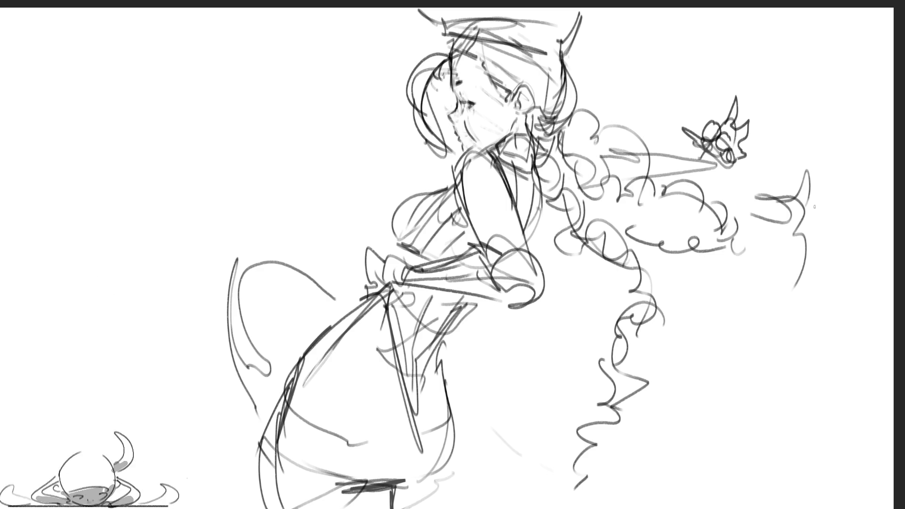
Erase the stray strokes beside the hair and add grey shading to the leg
mouse_move(769, 200)
mouse_down()
mouse_move(754, 193)
mouse_move(777, 217)
mouse_move(806, 172)
mouse_move(808, 219)
mouse_move(735, 207)
mouse_move(709, 260)
mouse_move(671, 166)
mouse_move(629, 129)
mouse_move(688, 136)
mouse_up()
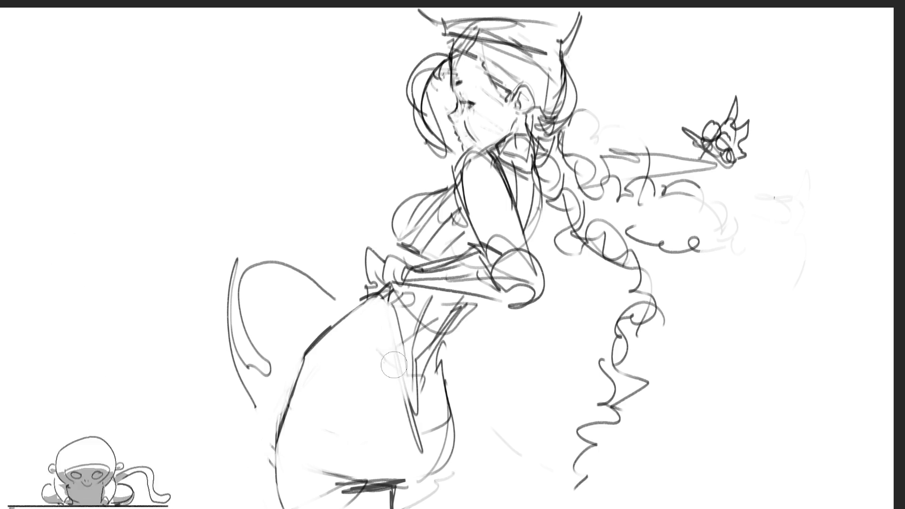
mouse_move(397, 396)
mouse_down()
mouse_move(406, 443)
mouse_move(384, 363)
mouse_move(398, 453)
mouse_move(387, 353)
mouse_move(405, 439)
mouse_move(394, 367)
mouse_up()
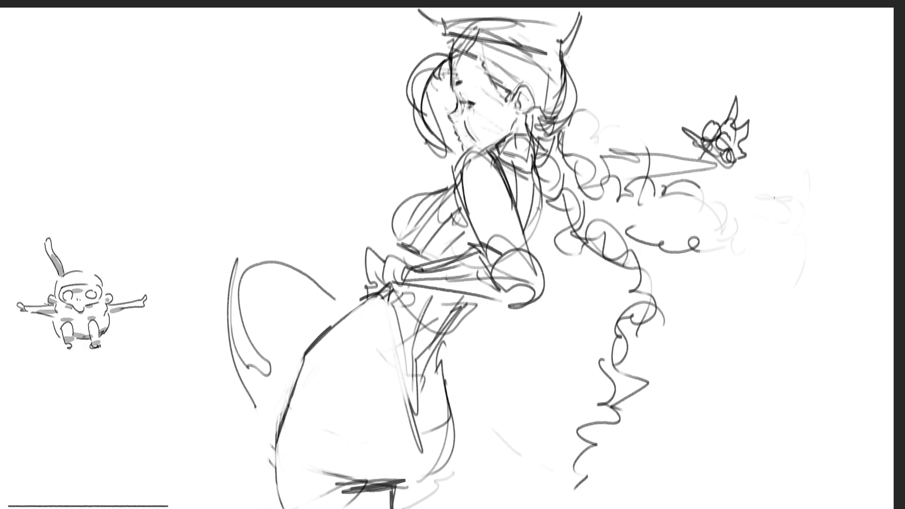
mouse_move(401, 431)
mouse_down()
mouse_move(382, 359)
mouse_move(407, 410)
mouse_up()
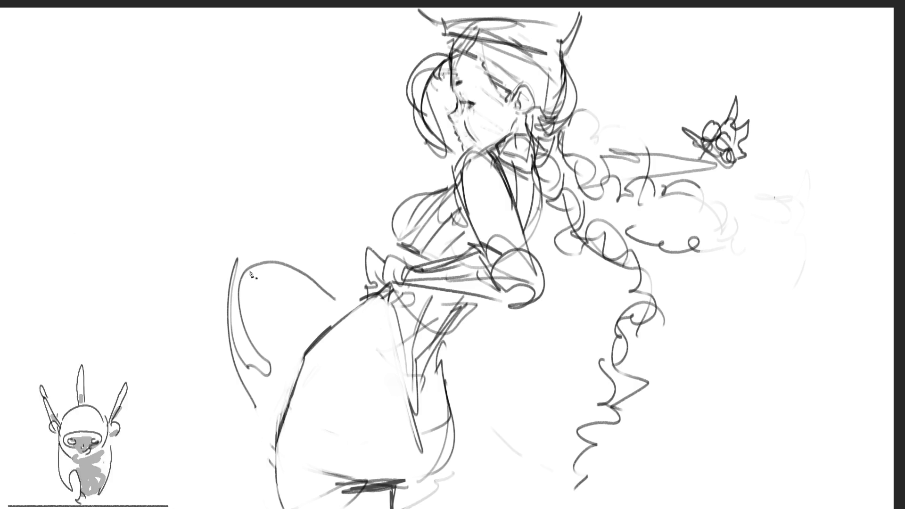
Rework the tail with new tip, edge and inner-curve lines, undoing two missteps
drag(222, 295, 252, 260)
key(ctrl+z)
key(ctrl+z)
drag(262, 352, 275, 314)
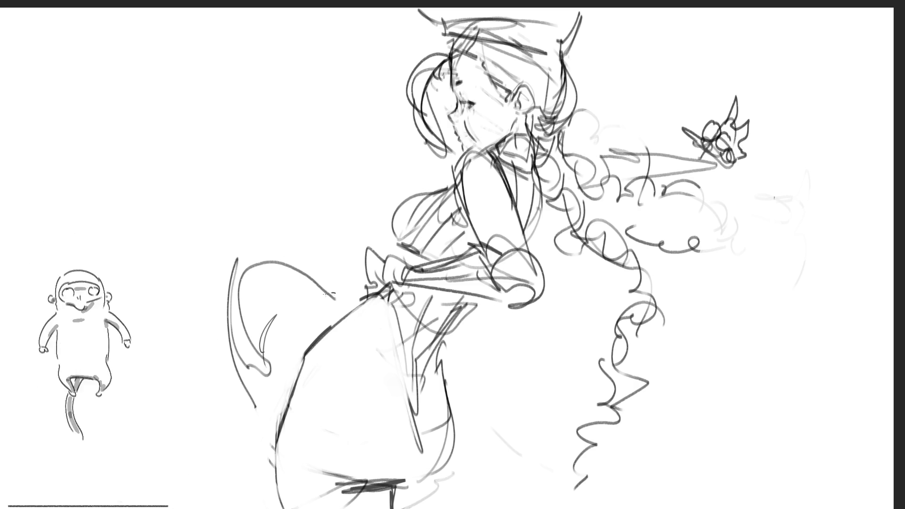
key(ctrl+z)
mouse_move(228, 278)
mouse_down()
mouse_move(260, 260)
mouse_move(226, 293)
mouse_move(250, 358)
mouse_move(235, 339)
mouse_move(272, 415)
mouse_up()
drag(256, 356, 266, 381)
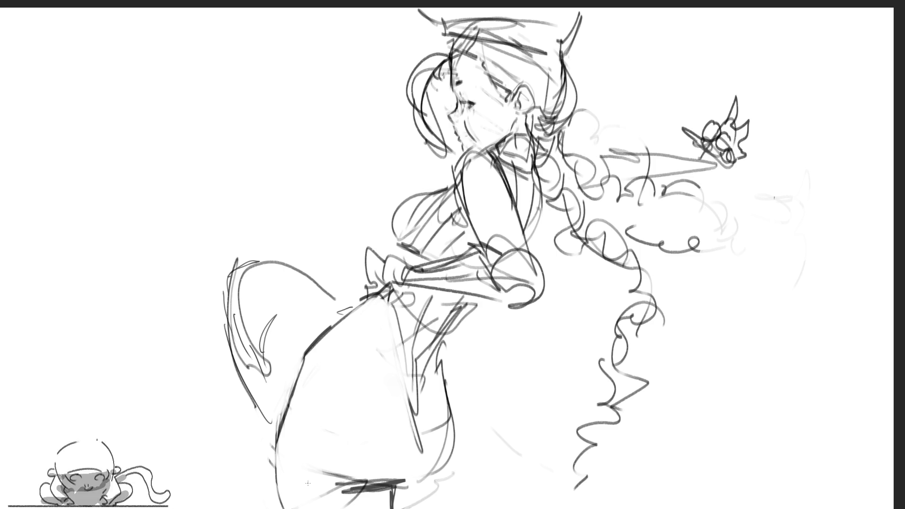
mouse_move(304, 234)
mouse_down()
mouse_move(356, 302)
mouse_move(285, 393)
mouse_move(212, 207)
mouse_move(295, 212)
mouse_up()
Delete the selected tail strokes and shift the whole drawing to the right
key(Delete)
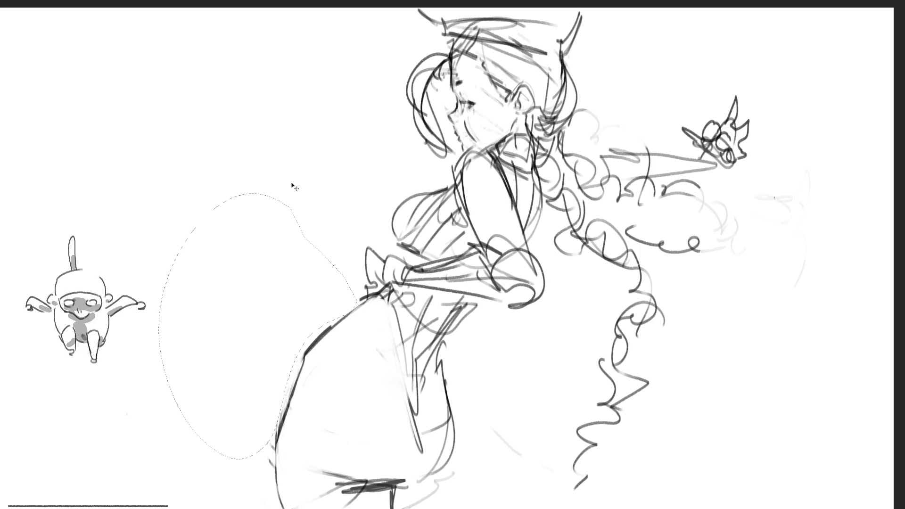
key(ctrl+d)
drag(357, 85, 481, 83)
key(l)
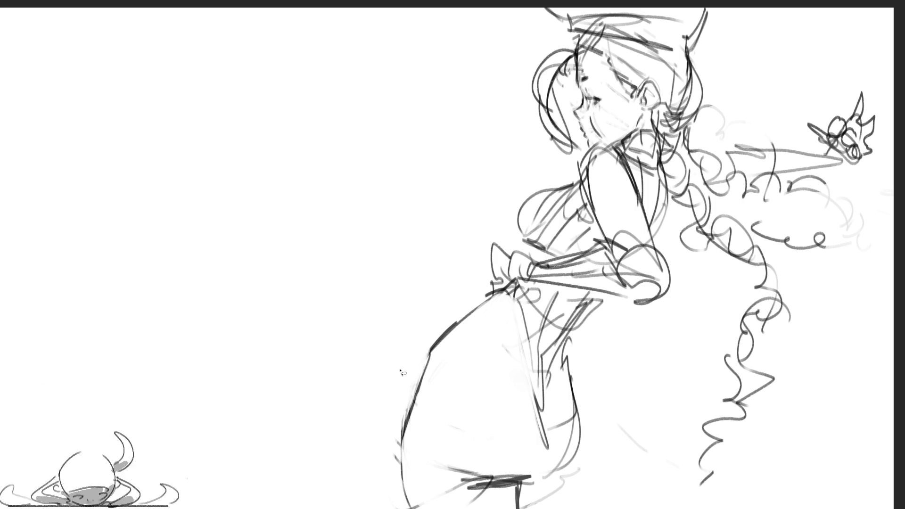
Try airbrushing grey shading into the lower skirt, then discard it and deselect
mouse_move(392, 393)
mouse_down()
mouse_move(266, 485)
mouse_move(292, 499)
mouse_move(386, 490)
mouse_up()
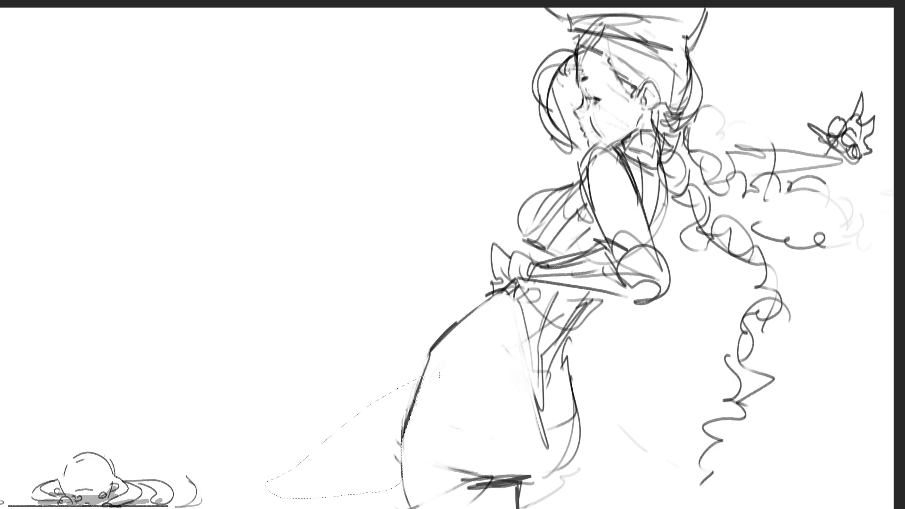
mouse_move(586, 364)
mouse_down()
mouse_move(541, 393)
mouse_move(424, 424)
mouse_up()
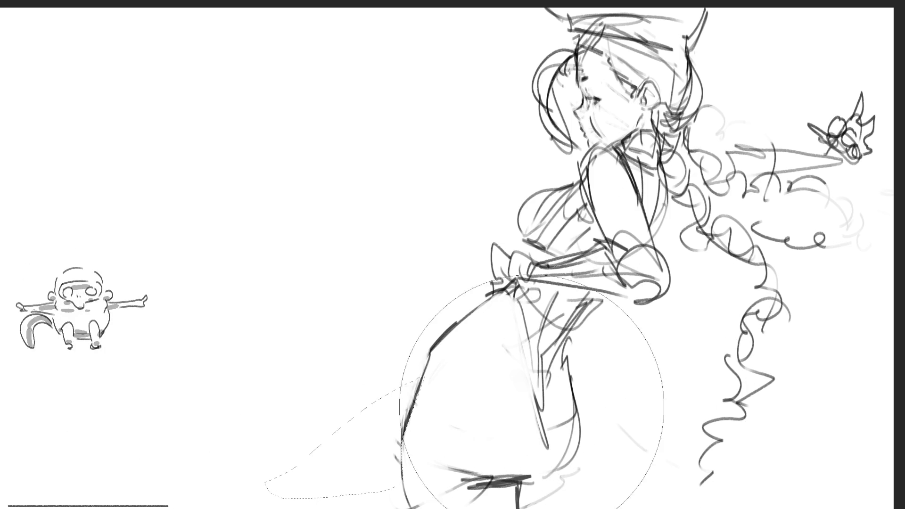
drag(485, 424, 377, 452)
key(ctrl+t)
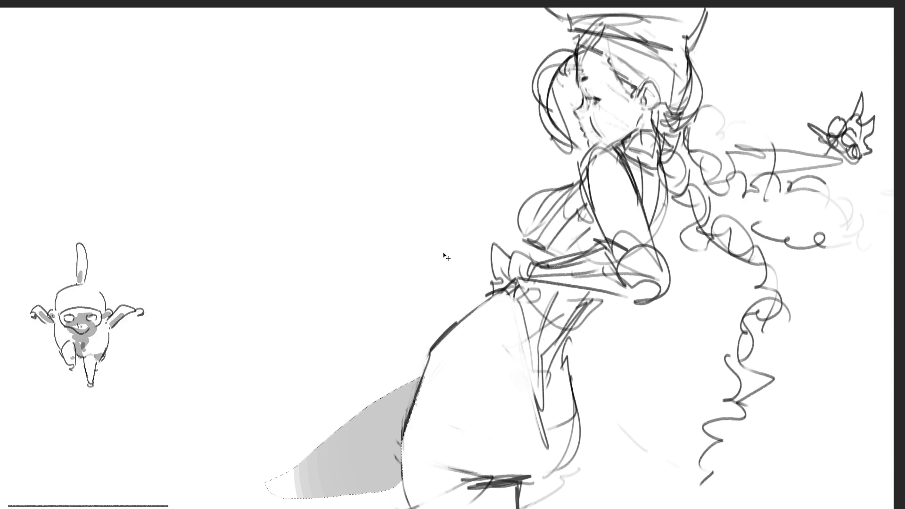
key(Delete)
key(ctrl+d)
key(b)
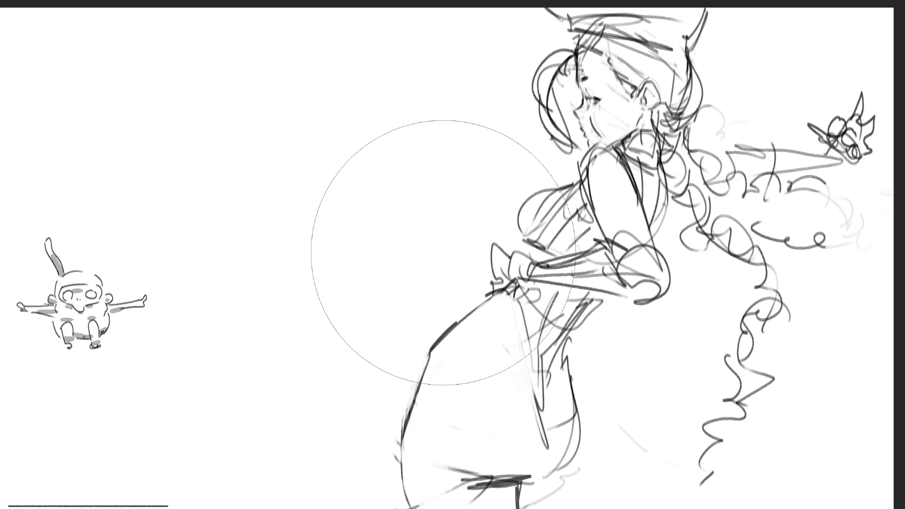
click(1, 28)
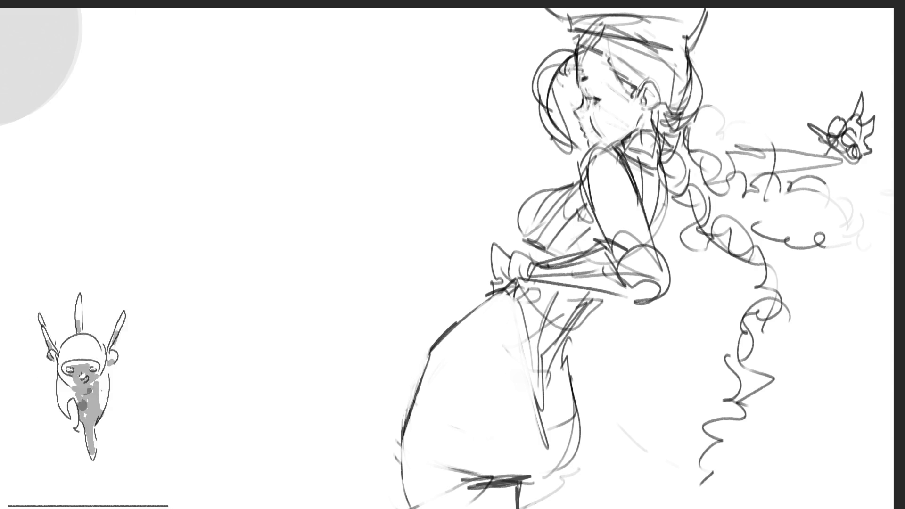
key(ctrl+z)
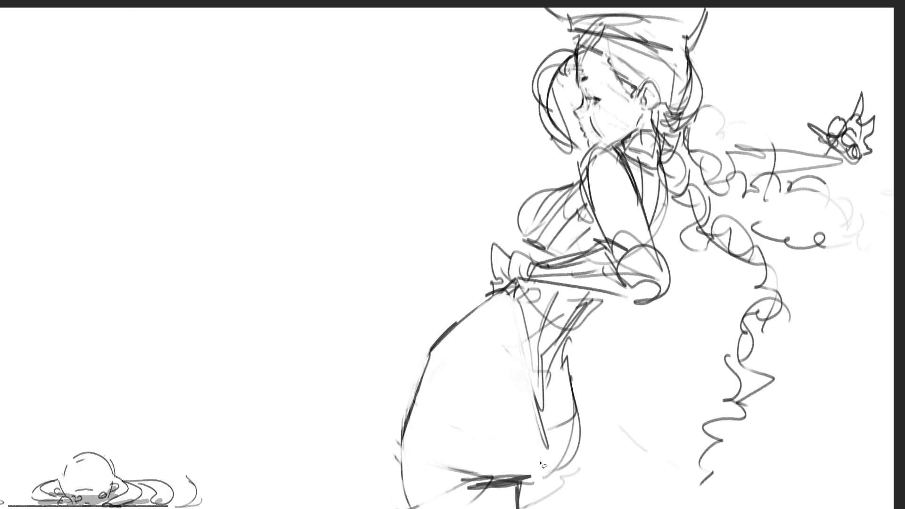
Draw a line along the skirt bottom and lines across the top of the head
mouse_move(492, 484)
mouse_down()
mouse_move(581, 450)
mouse_move(536, 506)
mouse_move(493, 485)
mouse_move(523, 475)
mouse_up()
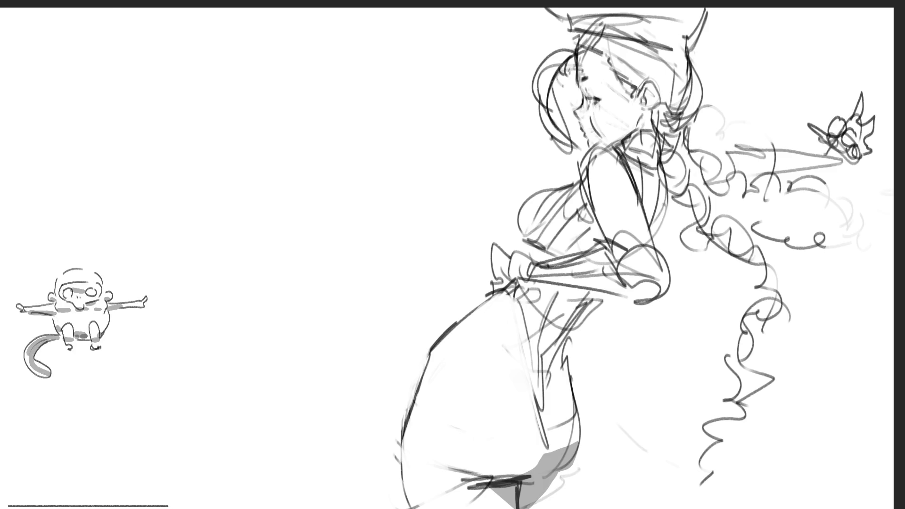
drag(574, 19, 669, 29)
mouse_move(577, 42)
mouse_down()
mouse_move(664, 46)
mouse_move(573, 35)
mouse_move(662, 21)
mouse_up()
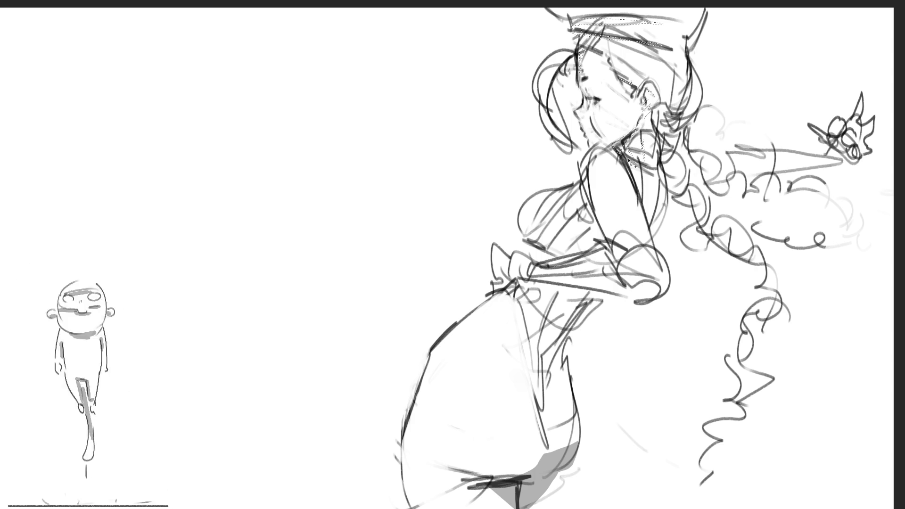
Lasso-select the chest, shoulder and upper arm, braid, and a skirt patch for shading
mouse_move(584, 184)
mouse_down()
mouse_move(576, 203)
mouse_move(595, 213)
mouse_move(622, 276)
mouse_move(669, 294)
mouse_move(529, 279)
mouse_move(500, 279)
mouse_move(495, 292)
mouse_up()
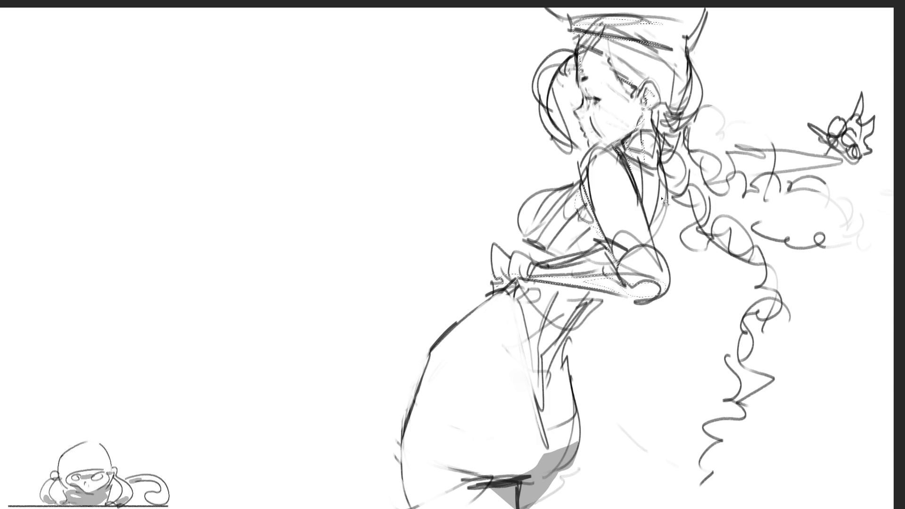
mouse_move(641, 162)
mouse_down()
mouse_move(660, 236)
mouse_move(662, 136)
mouse_move(674, 193)
mouse_move(702, 214)
mouse_move(716, 250)
mouse_move(723, 188)
mouse_move(707, 172)
mouse_move(801, 210)
mouse_move(735, 156)
mouse_move(723, 160)
mouse_move(824, 150)
mouse_move(814, 133)
mouse_move(863, 102)
mouse_move(876, 123)
mouse_move(874, 160)
mouse_move(855, 166)
mouse_move(749, 175)
mouse_move(733, 160)
mouse_up()
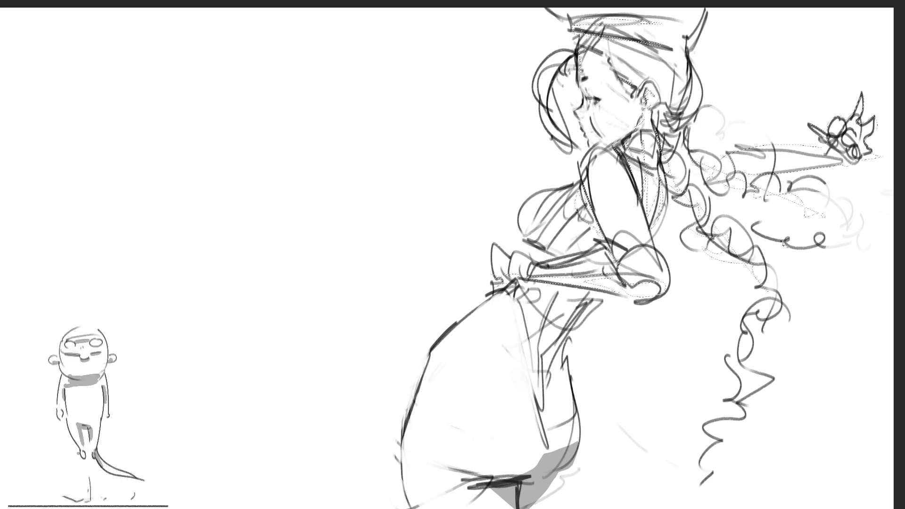
mouse_move(757, 311)
mouse_down()
mouse_move(714, 330)
mouse_move(705, 356)
mouse_move(746, 387)
mouse_move(686, 446)
mouse_move(749, 504)
mouse_move(783, 477)
mouse_up()
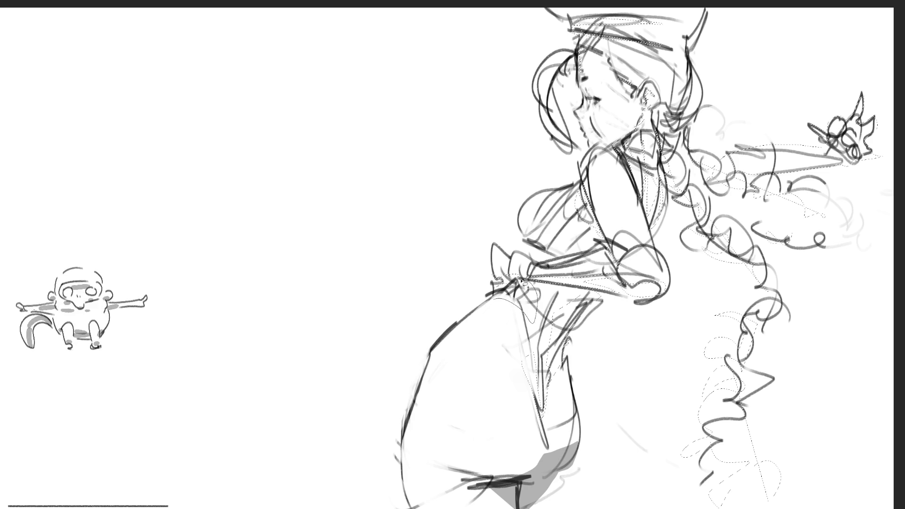
mouse_move(432, 377)
mouse_down()
mouse_move(416, 419)
mouse_move(431, 374)
mouse_up()
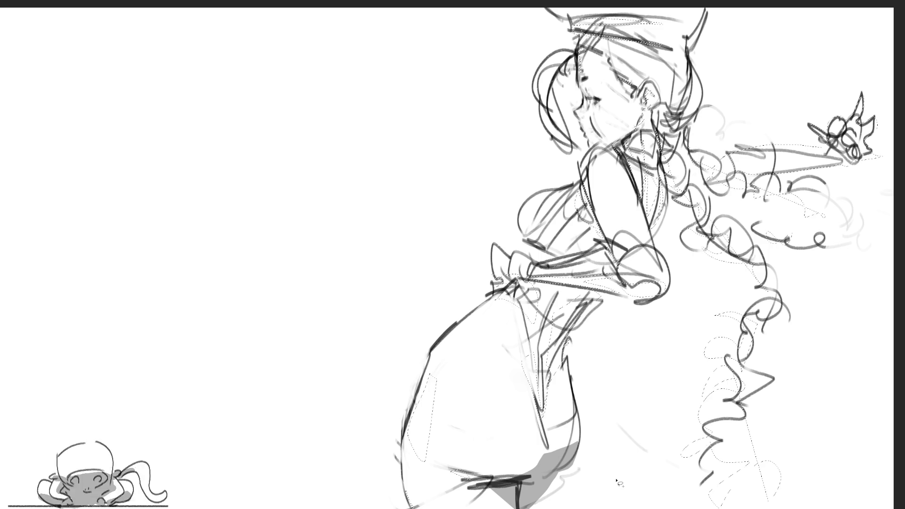
key(b)
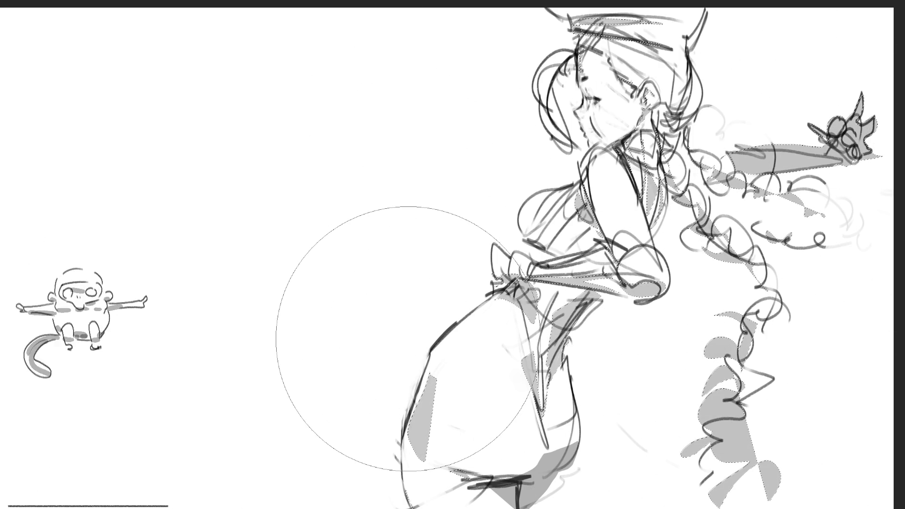
Shrink the brush size to paint grey shadows into the selected areas
key(bracketleft)
key(bracketleft)
key(bracketleft)
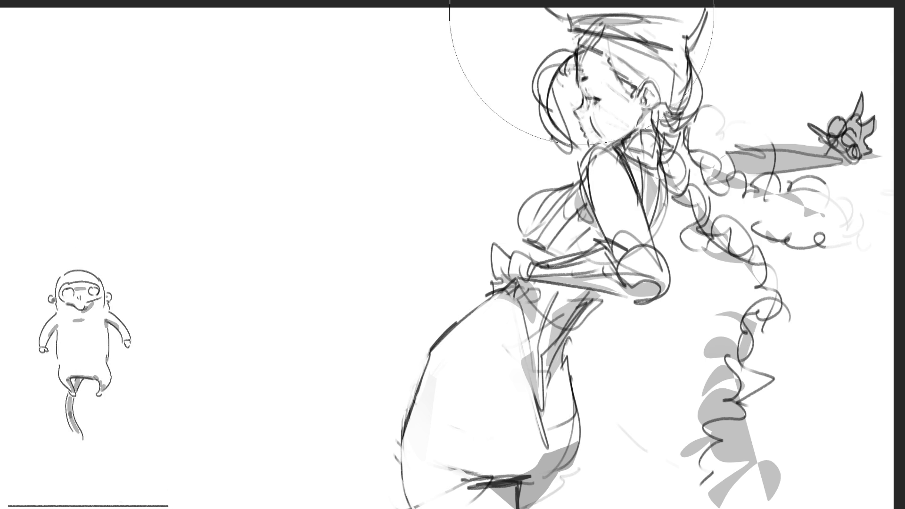
Darken the hair lines on top of the head, near the eye and down beside the face
drag(578, 33, 570, 49)
mouse_move(573, 38)
mouse_down()
mouse_move(536, 90)
mouse_move(540, 132)
mouse_up()
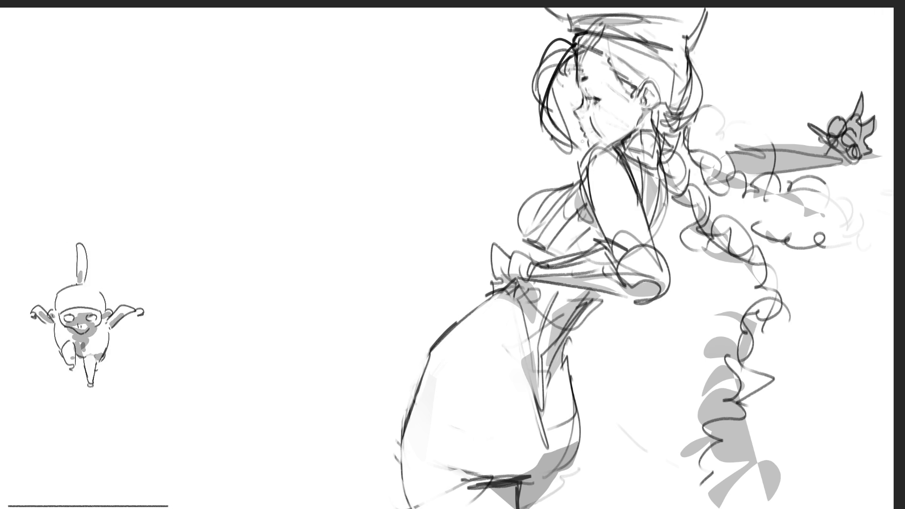
drag(572, 46, 616, 64)
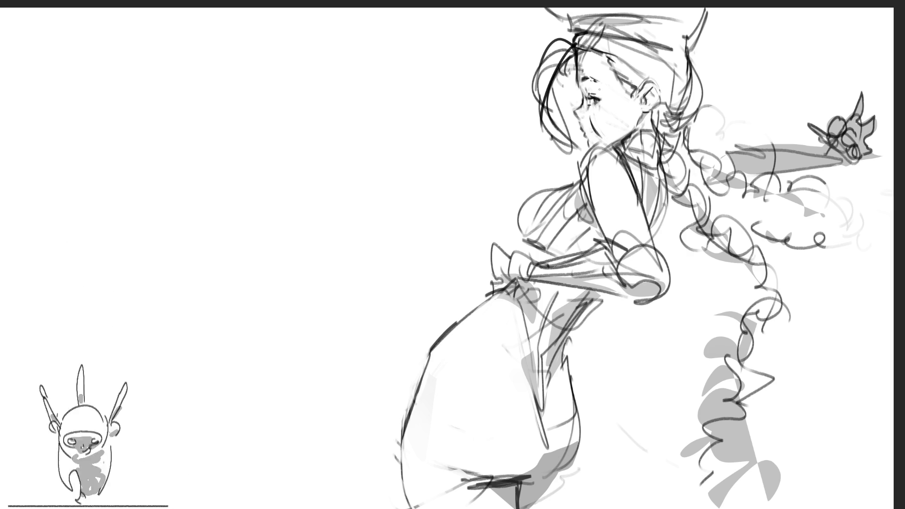
drag(577, 55, 579, 85)
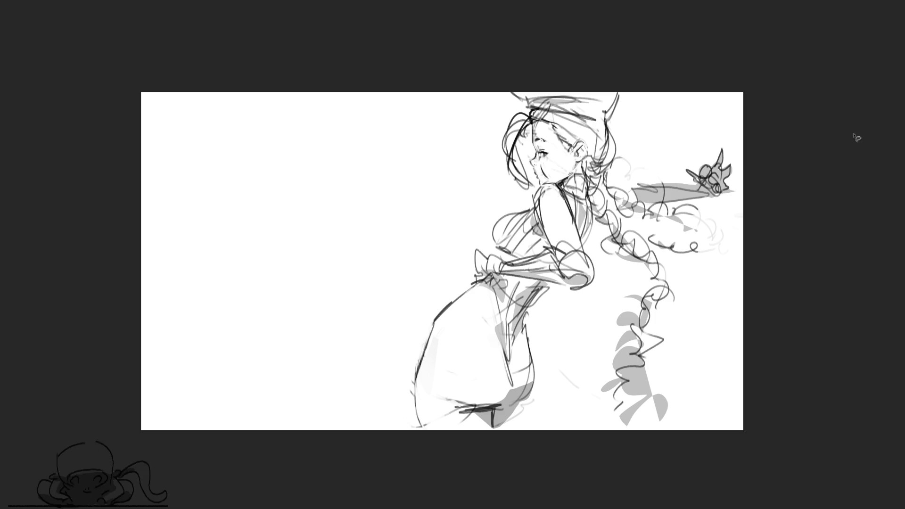
Lasso the outstretched arm and creature, rotate them level and nudge them slightly down-right
mouse_move(733, 149)
mouse_down()
mouse_move(627, 183)
mouse_move(643, 206)
mouse_move(757, 193)
mouse_move(693, 156)
mouse_up()
key(ctrl+t)
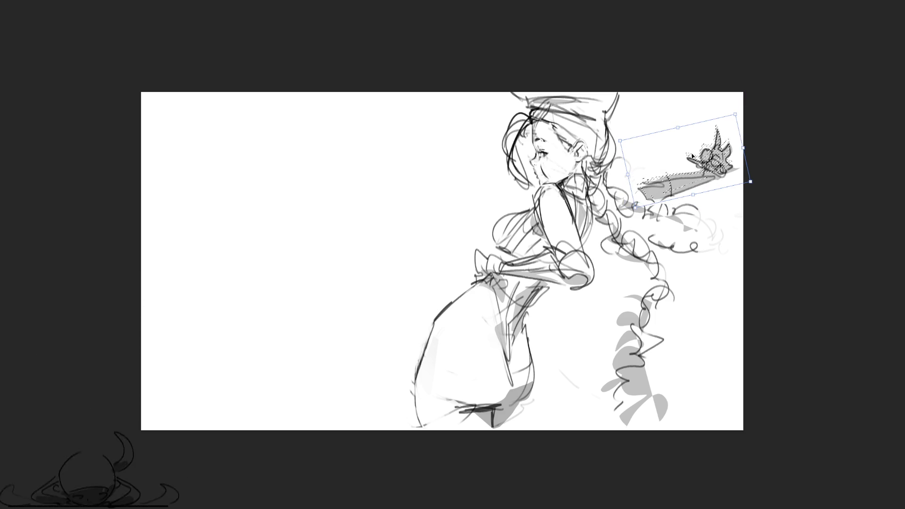
drag(754, 193, 749, 163)
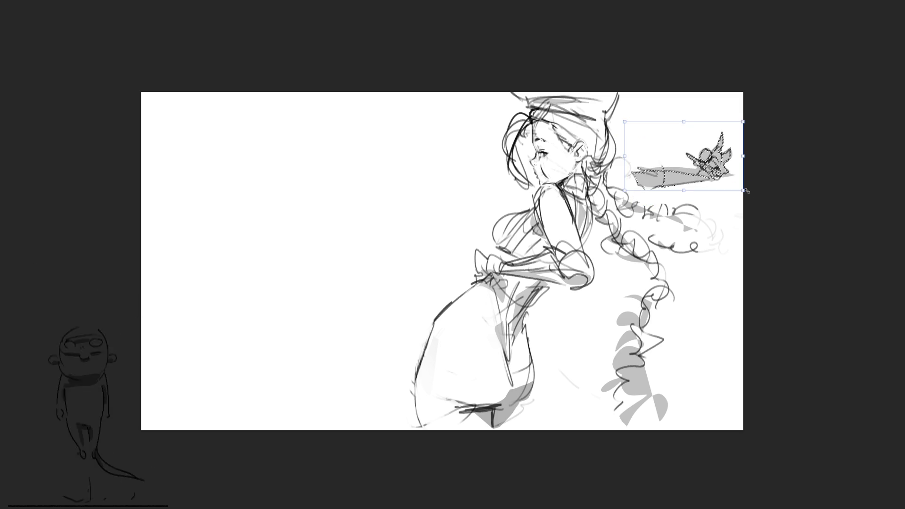
drag(716, 174, 728, 192)
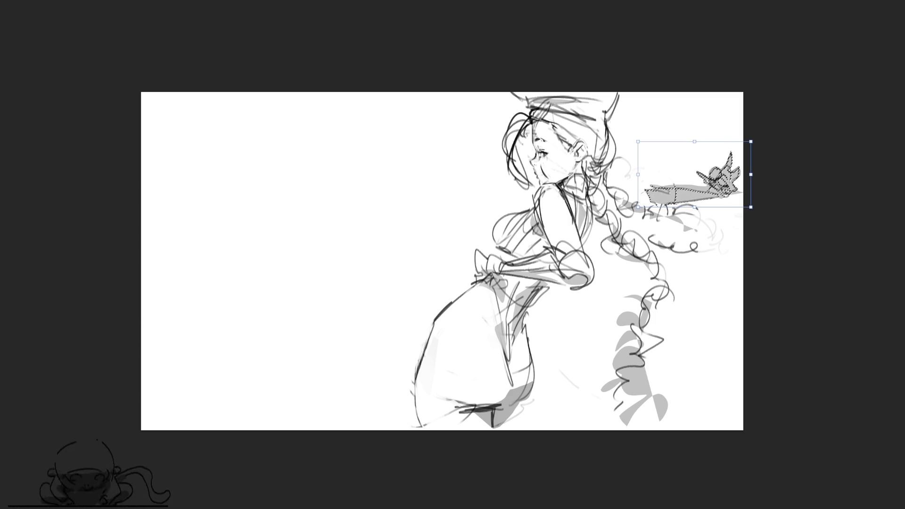
key(Return)
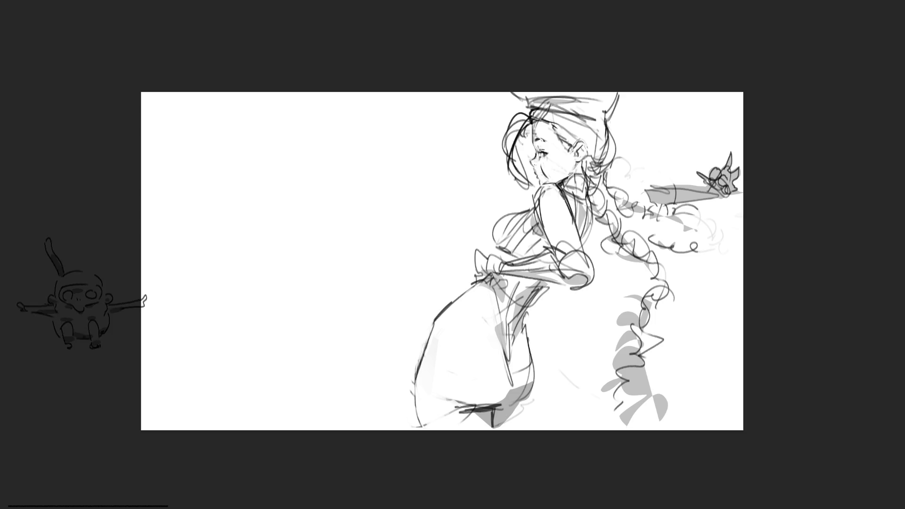
Zoom in and lasso-select the girl's head and upper hair for Free Transform
key(ctrl+plus)
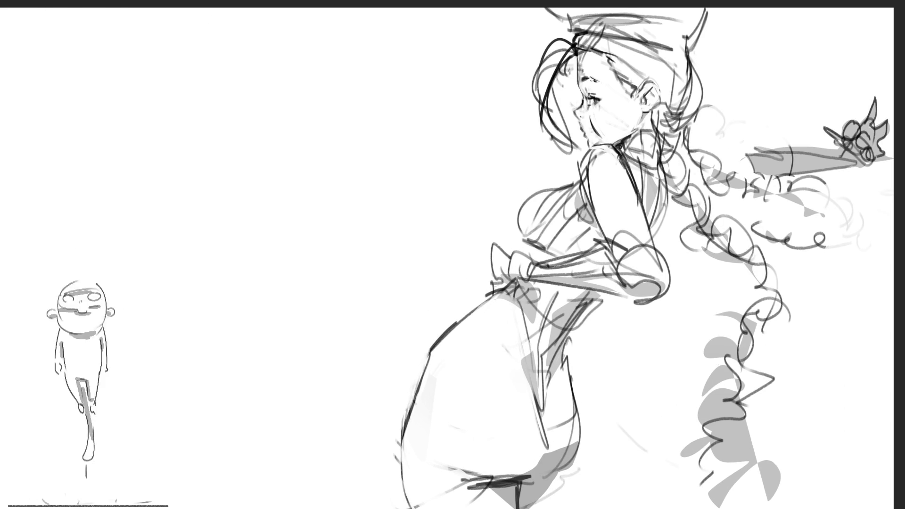
drag(514, 11, 718, 197)
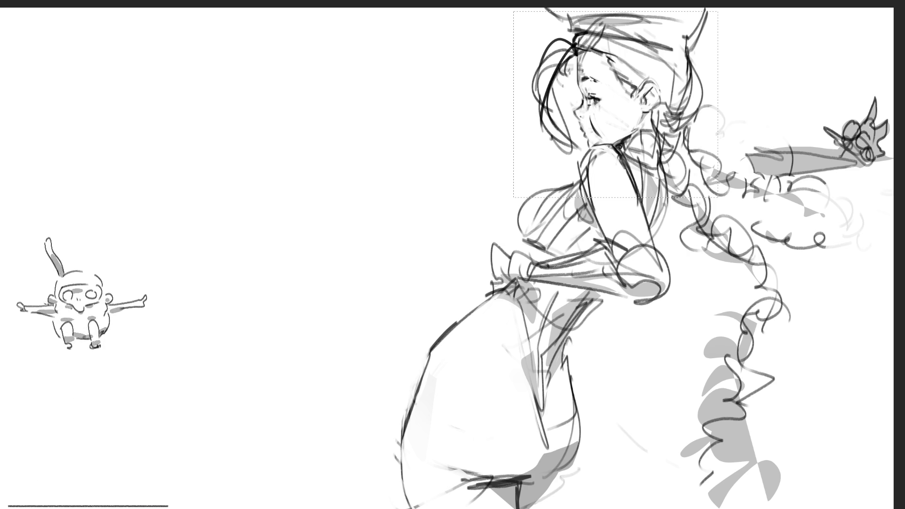
key(ctrl+z)
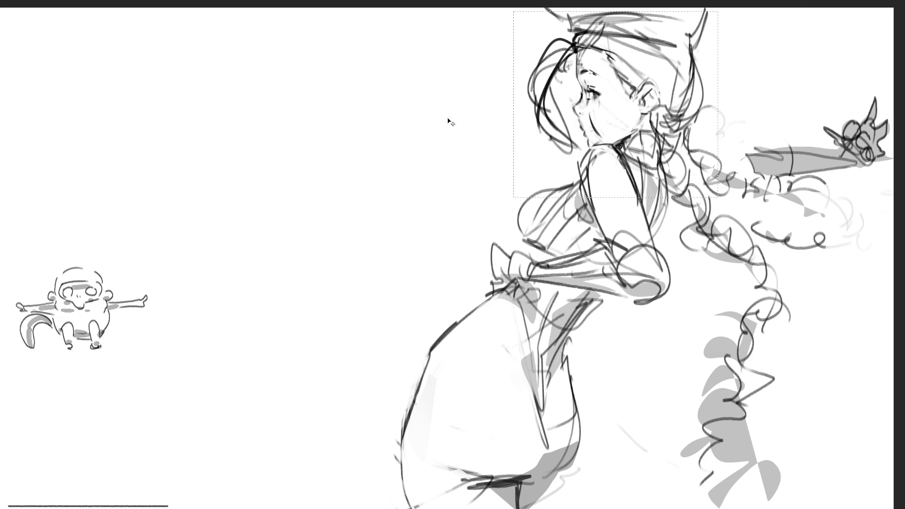
mouse_move(741, 111)
mouse_down()
mouse_move(411, 45)
mouse_move(556, 166)
mouse_move(620, 145)
mouse_up()
mouse_move(742, 108)
mouse_down()
mouse_move(794, 107)
mouse_move(698, 148)
mouse_up()
key(ctrl+t)
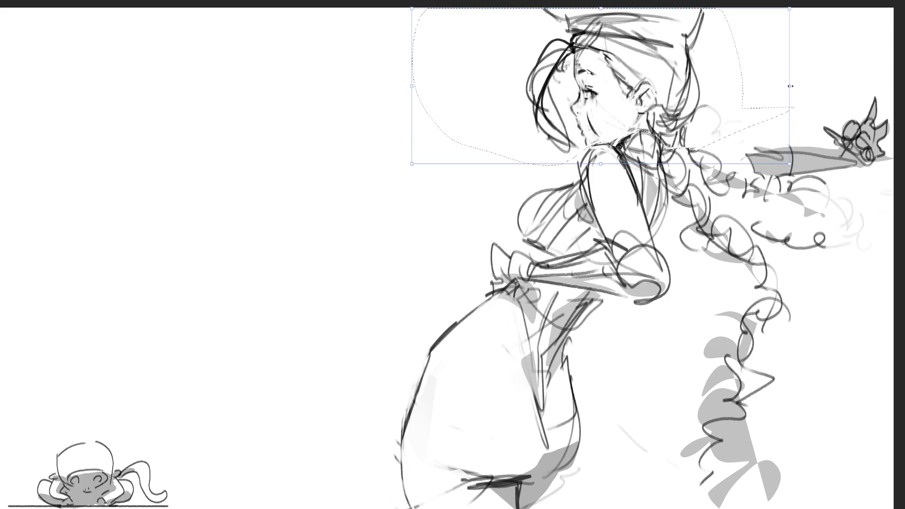
Move the head up and right, tilt it slightly clockwise, and commit the transform
mouse_move(738, 92)
mouse_down()
mouse_move(792, 87)
mouse_move(737, 96)
mouse_up()
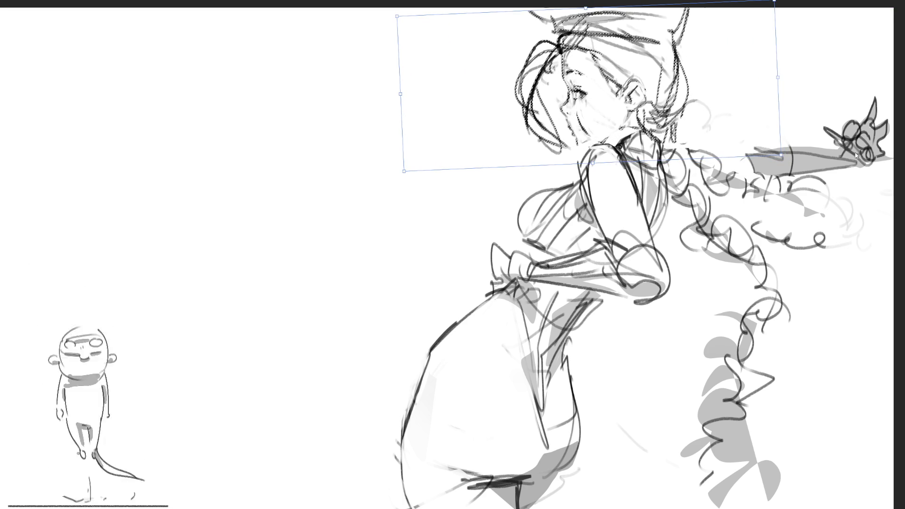
drag(726, 133, 736, 129)
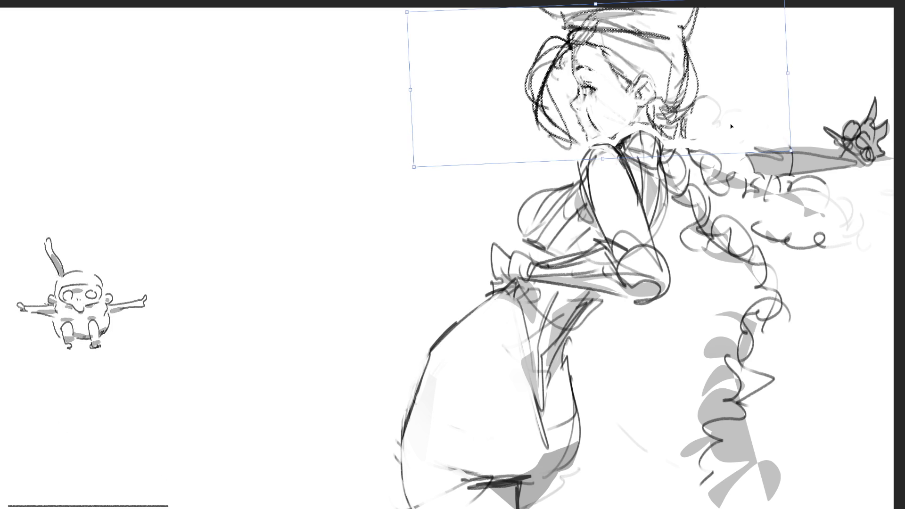
mouse_move(796, 89)
mouse_down()
mouse_move(763, 95)
mouse_move(683, 76)
mouse_up()
key(Return)
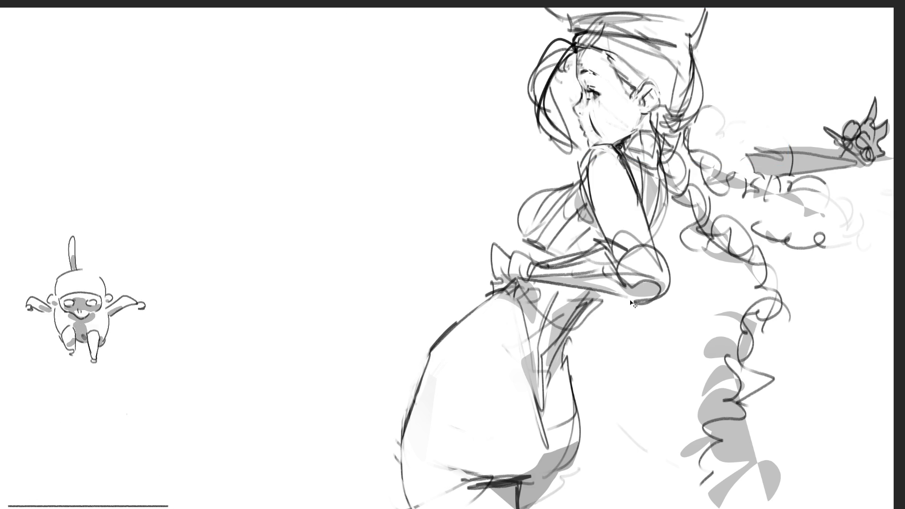
Reselect the upper head, nudge it and squeeze it narrower, commit, then deselect and return to the brush
drag(745, 108, 766, 108)
key(ctrl+t)
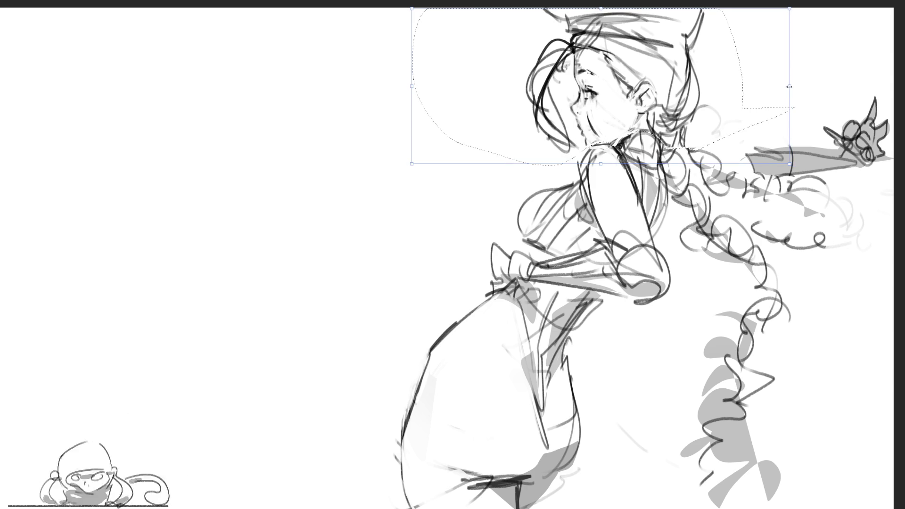
drag(754, 83, 757, 90)
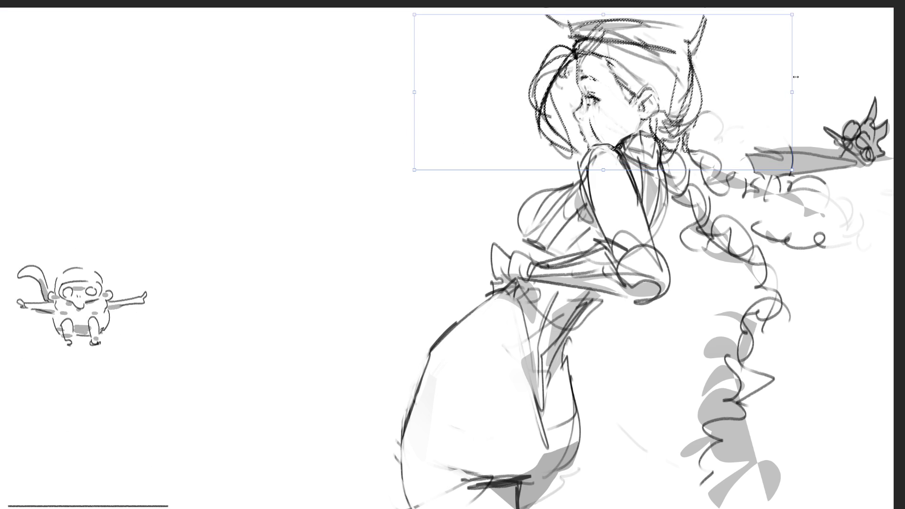
key(Left)
drag(790, 90, 780, 90)
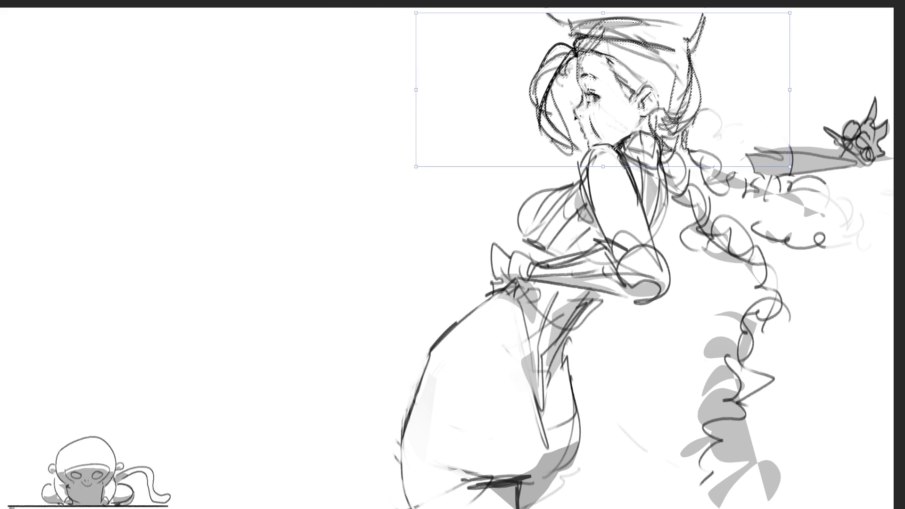
key(Return)
key(ctrl+d)
key(b)
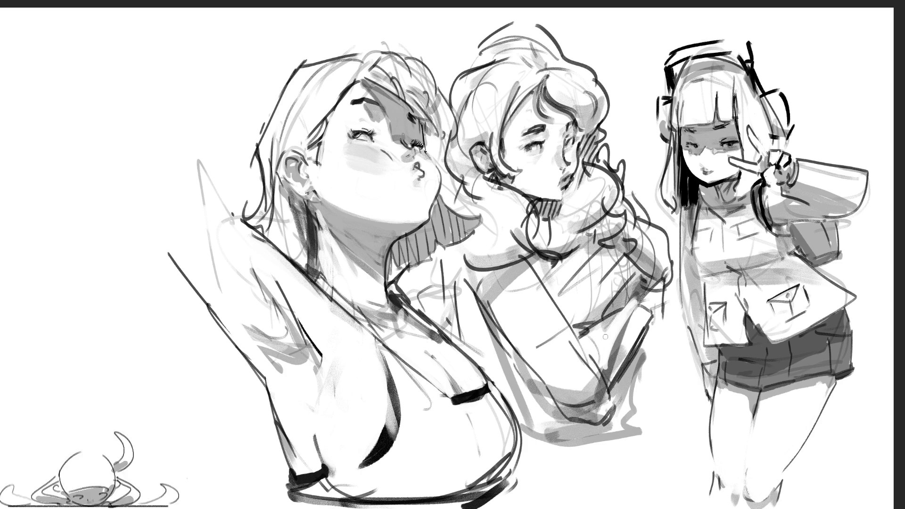
Ink darker lines along the middle girl's hand, arm and right side, erasing stray strokes
mouse_move(658, 310)
mouse_down()
mouse_move(667, 299)
mouse_move(636, 306)
mouse_move(645, 327)
mouse_move(616, 365)
mouse_up()
mouse_move(629, 322)
mouse_down()
mouse_move(601, 407)
mouse_move(609, 388)
mouse_move(555, 418)
mouse_up()
key(ctrl+z)
key(ctrl+z)
key(ctrl+z)
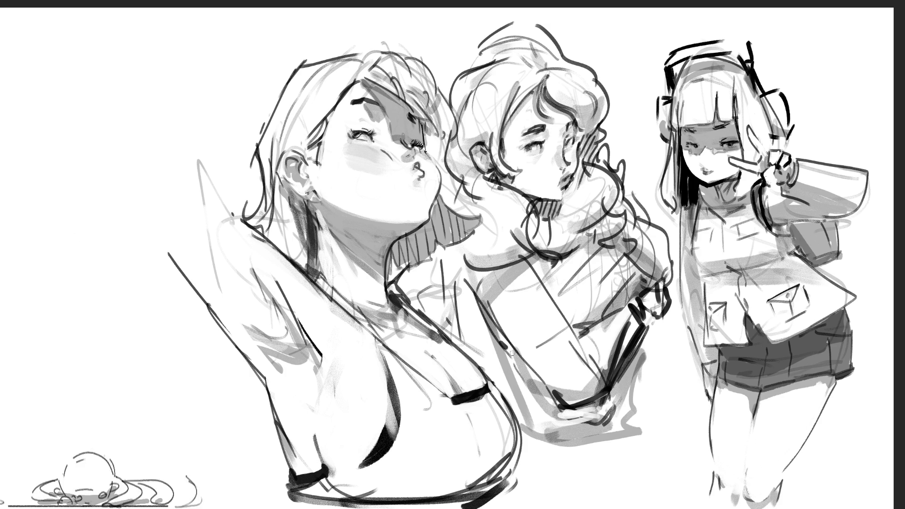
drag(474, 285, 517, 393)
drag(577, 424, 515, 389)
mouse_move(591, 439)
mouse_down()
mouse_move(648, 343)
mouse_move(656, 353)
mouse_move(621, 418)
mouse_up()
drag(657, 327, 650, 368)
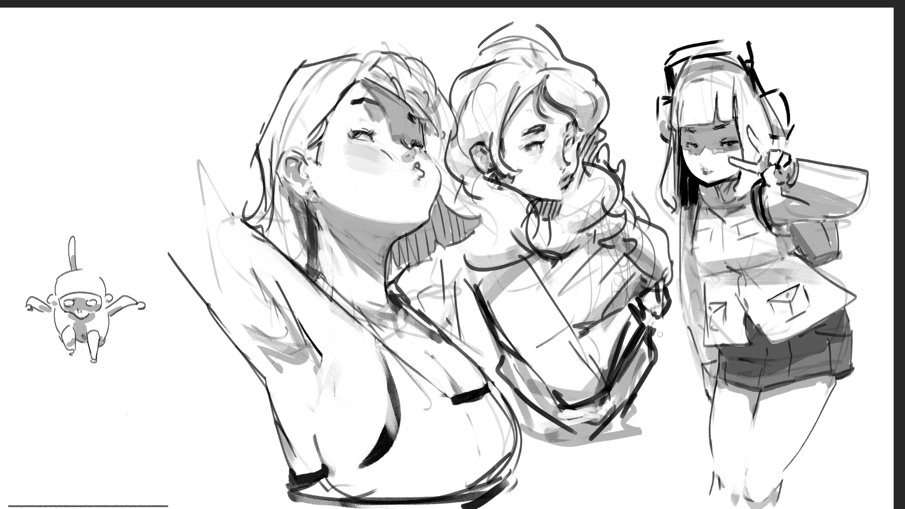
drag(657, 325, 647, 386)
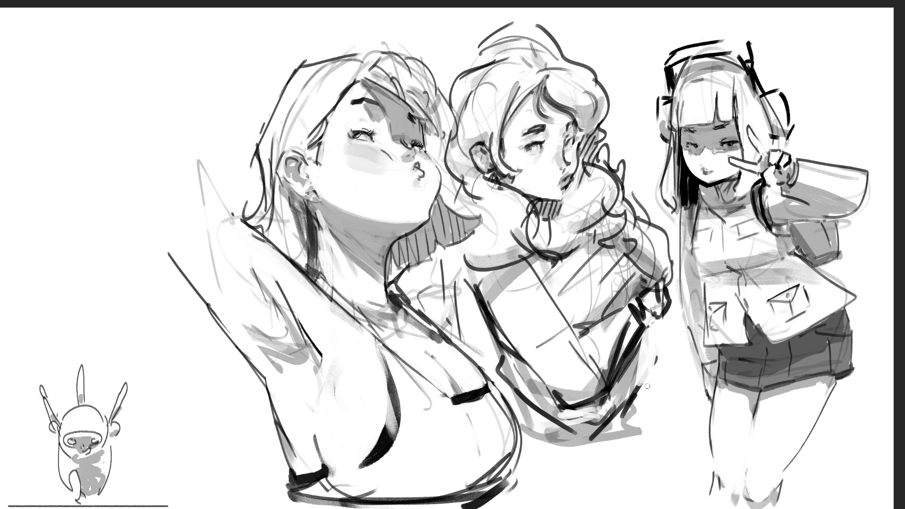
drag(495, 336, 501, 357)
mouse_move(487, 321)
mouse_down()
mouse_move(501, 379)
mouse_move(527, 404)
mouse_up()
drag(498, 363, 523, 396)
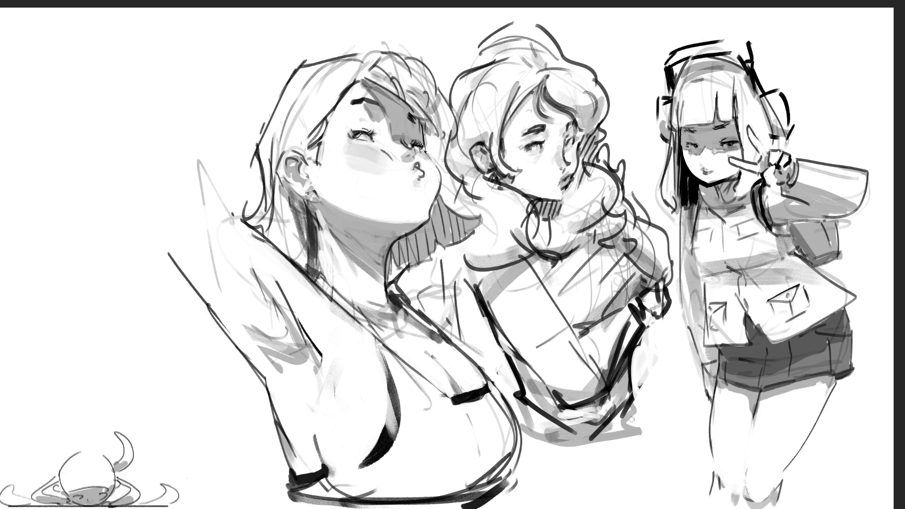
Sketch dark strokes along the middle girl's lower sweater and lower body
mouse_move(632, 422)
mouse_down()
mouse_move(631, 362)
mouse_move(605, 454)
mouse_up()
drag(567, 407, 525, 452)
drag(629, 424, 618, 440)
drag(523, 443, 563, 464)
drag(634, 397, 651, 461)
drag(632, 468, 612, 477)
mouse_move(613, 473)
mouse_down()
mouse_move(575, 490)
mouse_move(585, 494)
mouse_up()
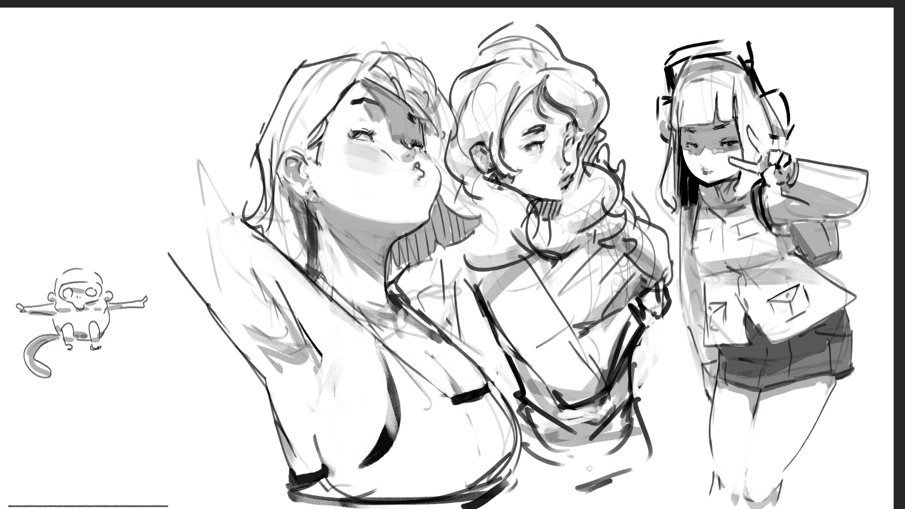
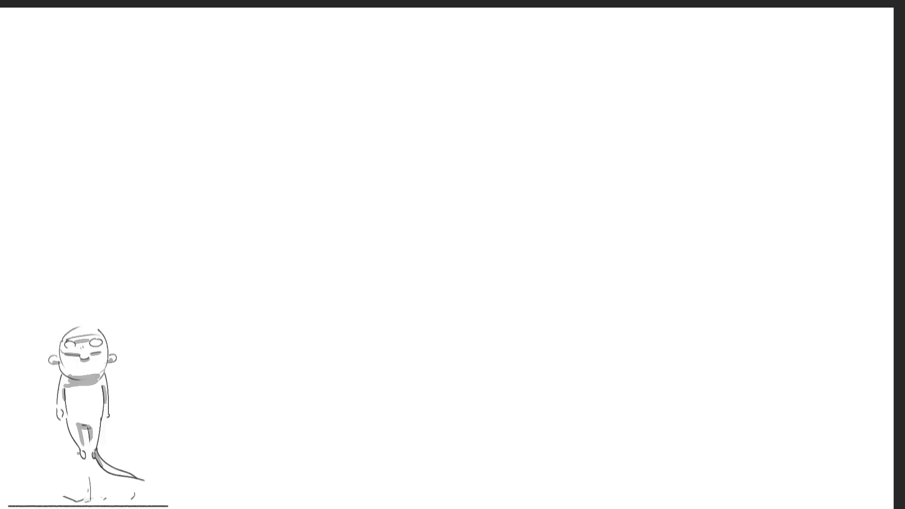
Block in the first girl's head outline and long hair falling down her back
drag(395, 64, 378, 104)
mouse_move(389, 67)
mouse_down()
mouse_move(426, 51)
mouse_move(457, 51)
mouse_up()
mouse_move(437, 50)
mouse_down()
mouse_move(482, 75)
mouse_move(424, 168)
mouse_up()
mouse_move(481, 74)
mouse_down()
mouse_move(460, 107)
mouse_move(430, 270)
mouse_up()
mouse_move(409, 57)
mouse_down()
mouse_move(378, 286)
mouse_move(450, 265)
mouse_up()
drag(480, 74, 439, 173)
Sketch the first girl's nose, mouth, chin, ear and neck
mouse_move(454, 118)
mouse_down()
mouse_move(483, 115)
mouse_move(490, 137)
mouse_move(499, 101)
mouse_move(470, 122)
mouse_move(478, 110)
mouse_move(486, 150)
mouse_move(515, 146)
mouse_up()
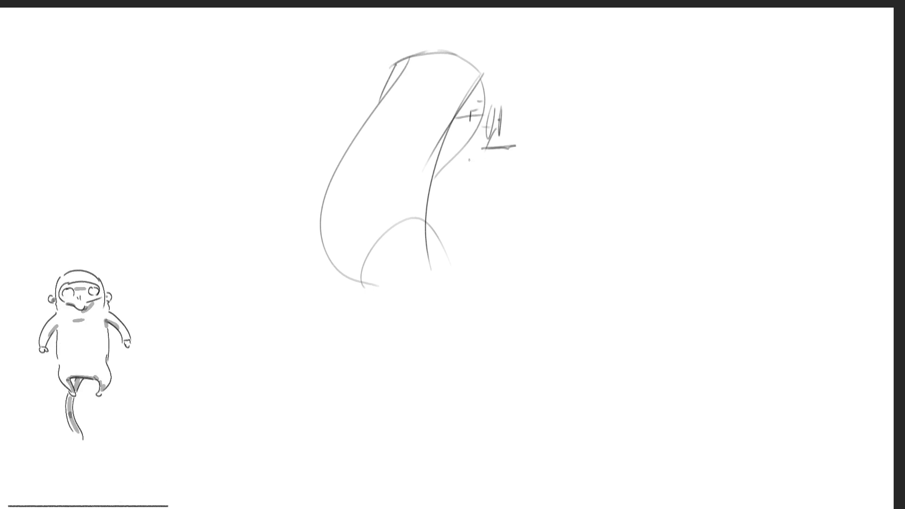
drag(482, 117, 488, 126)
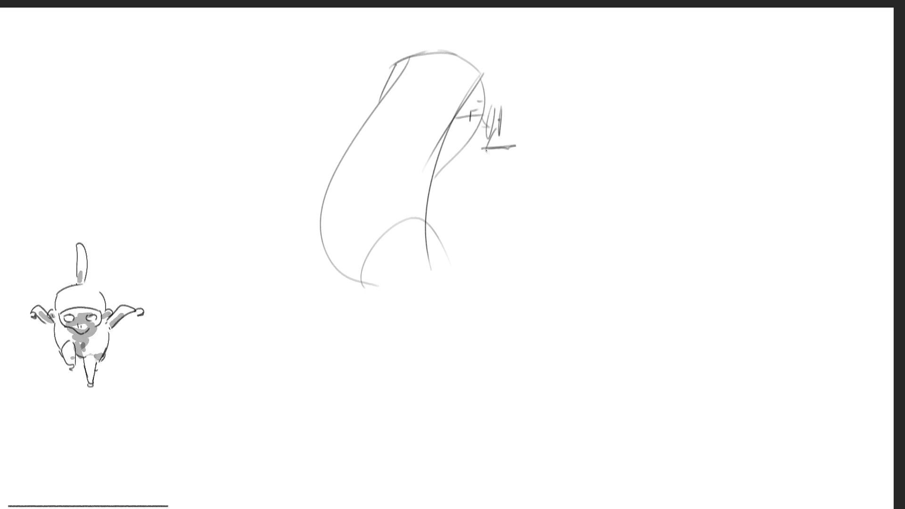
mouse_move(486, 151)
mouse_down()
mouse_move(481, 168)
mouse_move(447, 163)
mouse_up()
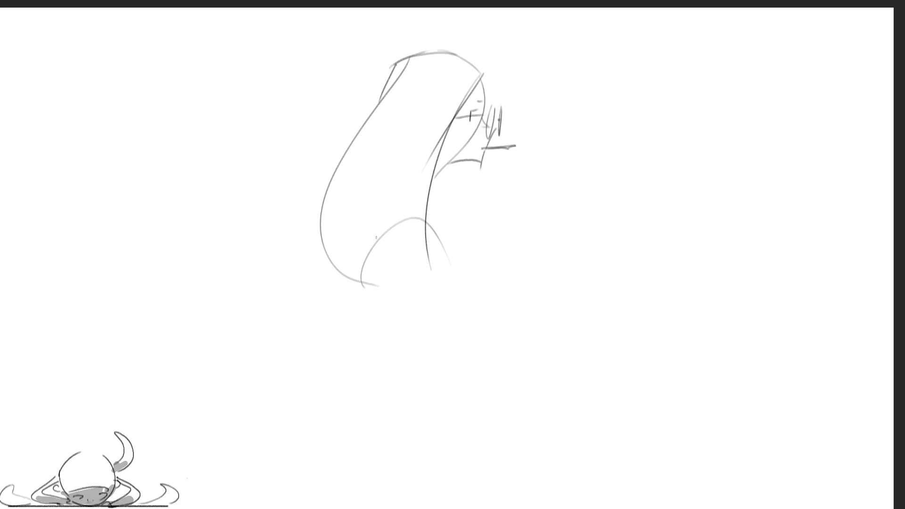
drag(471, 122, 483, 147)
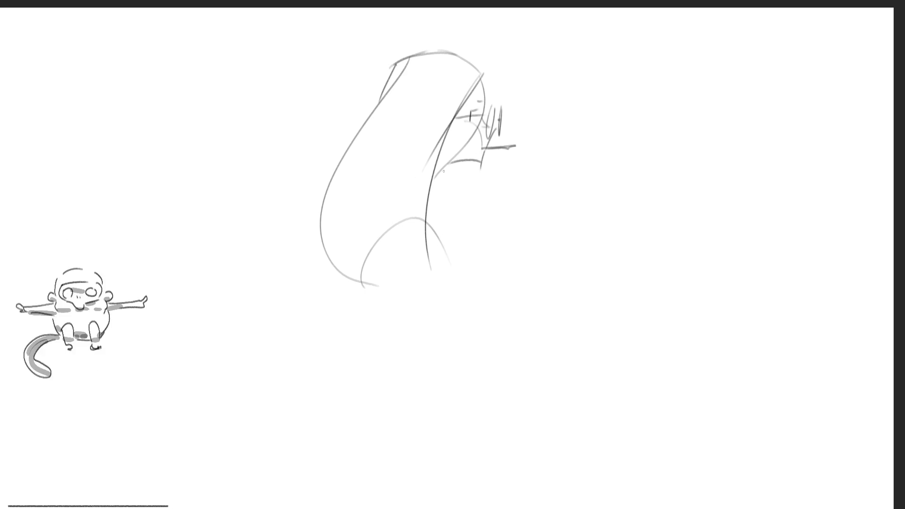
mouse_move(413, 115)
mouse_down()
mouse_move(406, 113)
mouse_move(415, 142)
mouse_up()
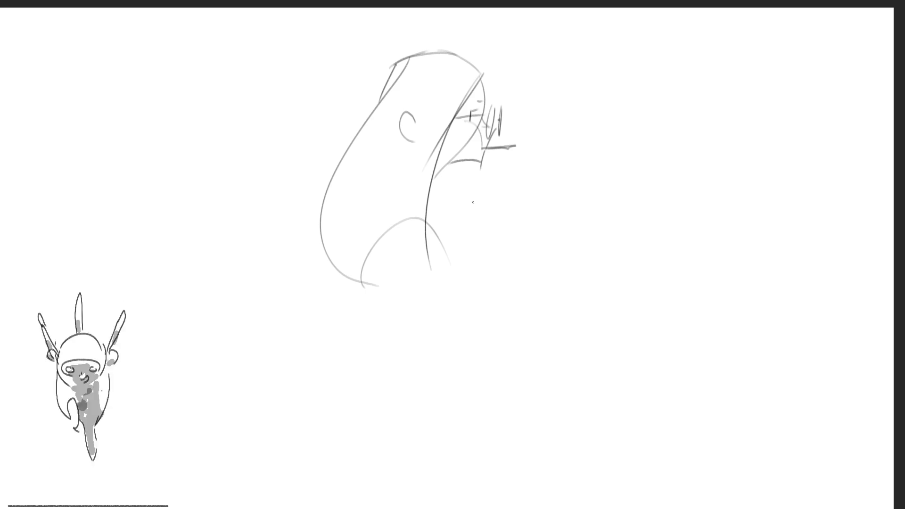
drag(472, 165, 456, 215)
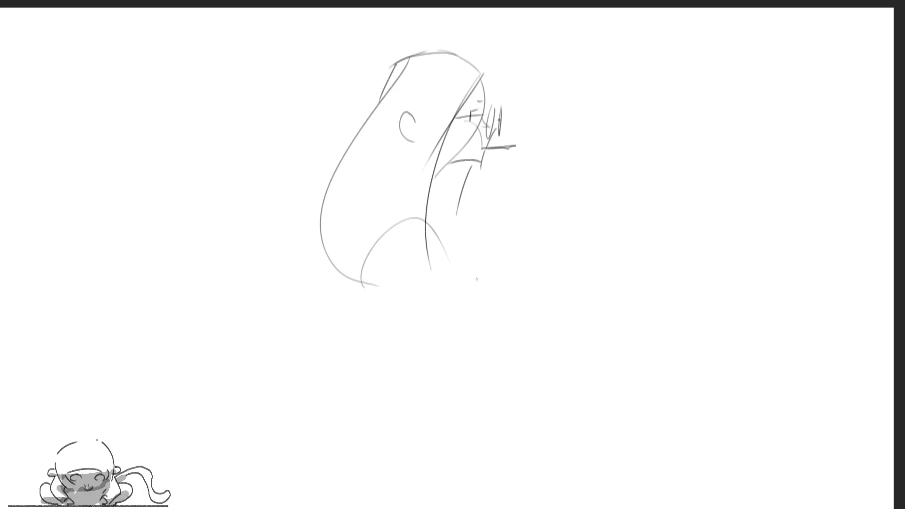
Rough in her boxy forearms, curved back and hips, thigh, and legs to the bottom edge
mouse_move(415, 217)
mouse_down()
mouse_move(468, 221)
mouse_move(538, 262)
mouse_move(473, 275)
mouse_move(485, 227)
mouse_move(492, 272)
mouse_move(434, 288)
mouse_move(521, 270)
mouse_up()
mouse_move(409, 218)
mouse_down()
mouse_move(410, 360)
mouse_move(557, 335)
mouse_move(564, 303)
mouse_up()
mouse_move(389, 330)
mouse_down()
mouse_move(408, 386)
mouse_move(585, 387)
mouse_up()
drag(505, 278, 572, 370)
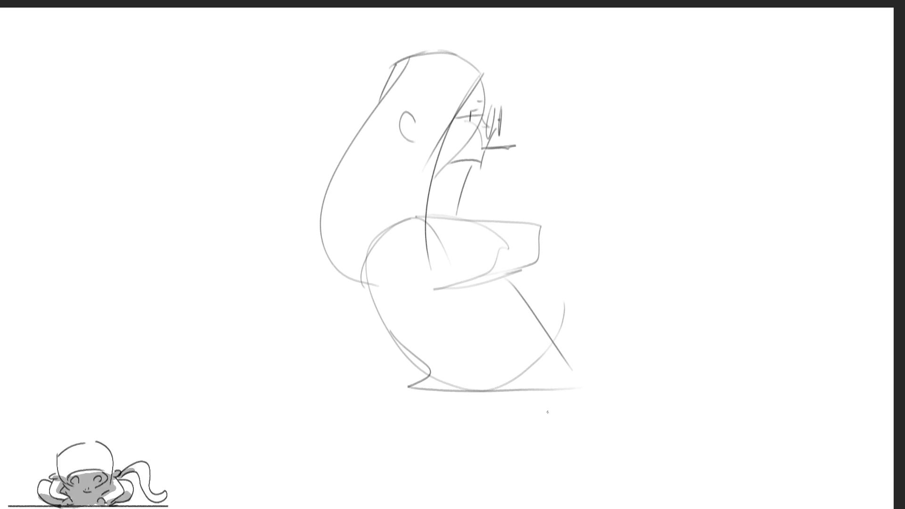
mouse_move(438, 402)
mouse_down()
mouse_move(566, 401)
mouse_move(464, 468)
mouse_up()
drag(578, 400, 503, 508)
drag(564, 410, 531, 508)
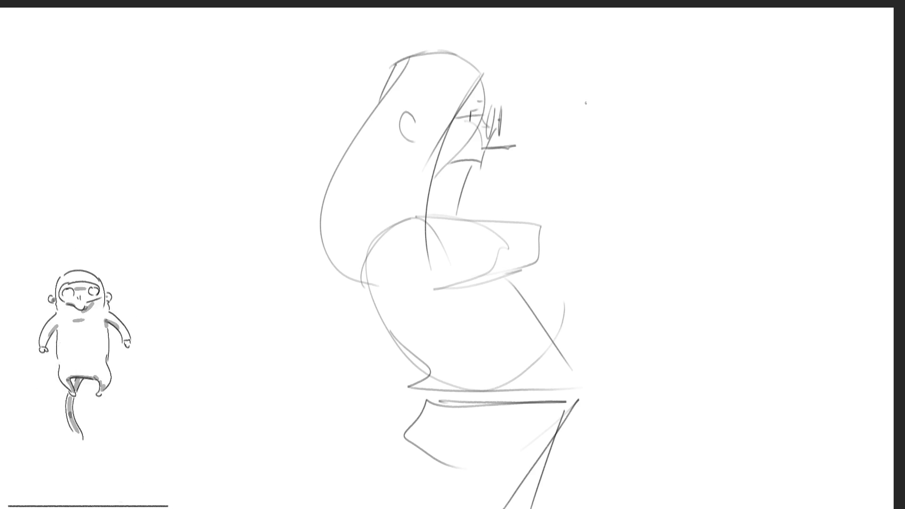
Outline the second girl's head and face at upper right, with hair falling beside it
mouse_move(602, 93)
mouse_down()
mouse_move(611, 143)
mouse_move(646, 55)
mouse_move(642, 70)
mouse_move(651, 68)
mouse_move(662, 106)
mouse_up()
mouse_move(660, 108)
mouse_down()
mouse_move(602, 104)
mouse_move(610, 143)
mouse_up()
drag(598, 104, 613, 139)
drag(664, 108, 667, 160)
mouse_move(603, 78)
mouse_down()
mouse_move(631, 62)
mouse_move(664, 141)
mouse_move(646, 202)
mouse_move(667, 256)
mouse_up()
drag(702, 170, 667, 274)
drag(705, 141, 690, 200)
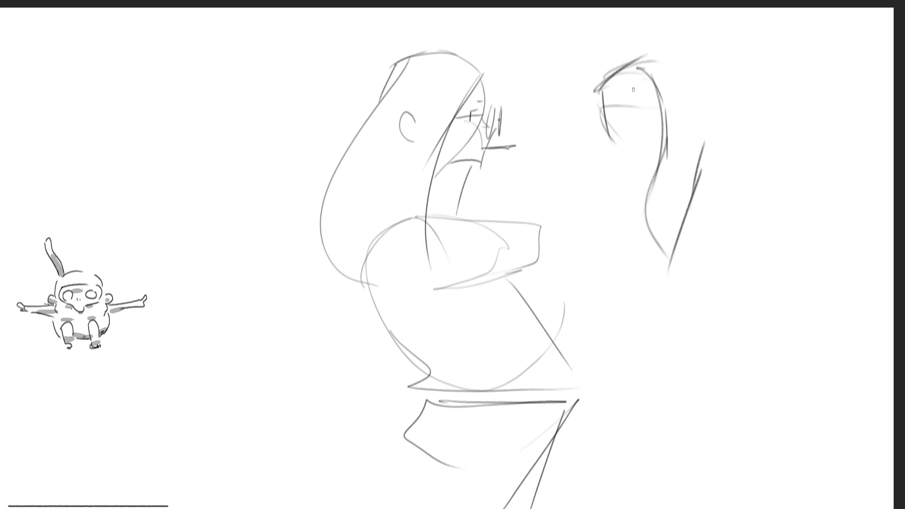
Draw the second girl's closed eyes and lashes, redo one lid, and darken her forehead line
mouse_move(605, 123)
mouse_down()
mouse_move(615, 132)
mouse_move(653, 129)
mouse_move(641, 131)
mouse_move(654, 137)
mouse_move(622, 147)
mouse_move(625, 164)
mouse_move(652, 167)
mouse_up()
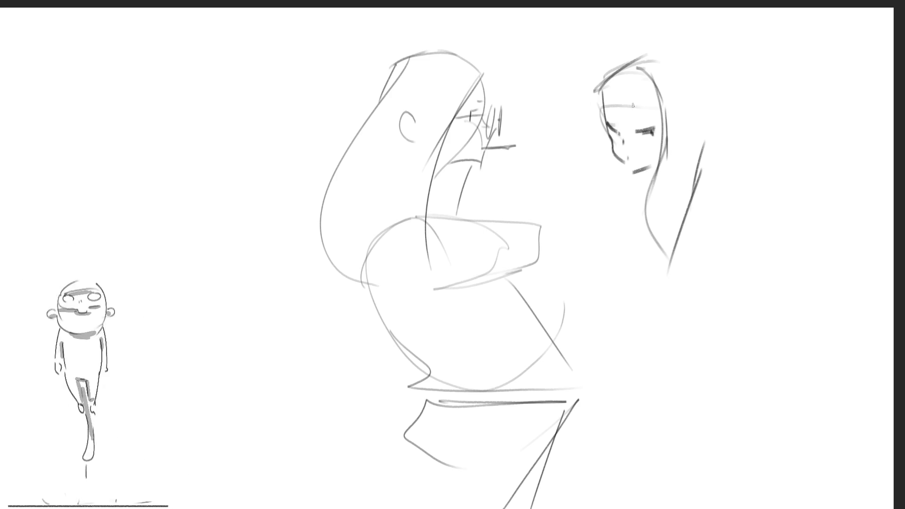
mouse_move(607, 116)
mouse_down()
mouse_move(618, 125)
mouse_move(649, 122)
mouse_up()
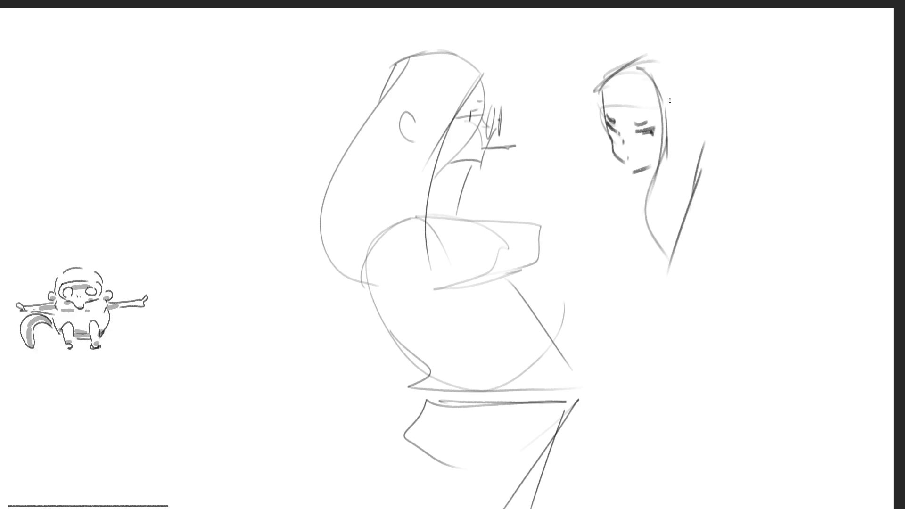
key(ctrl+z)
key(ctrl+z)
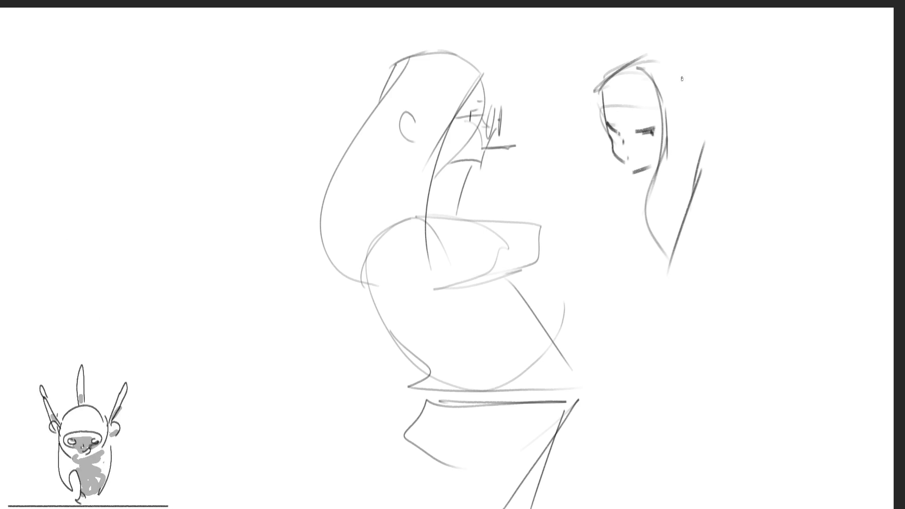
mouse_move(632, 127)
mouse_down()
mouse_move(650, 130)
mouse_move(642, 148)
mouse_up()
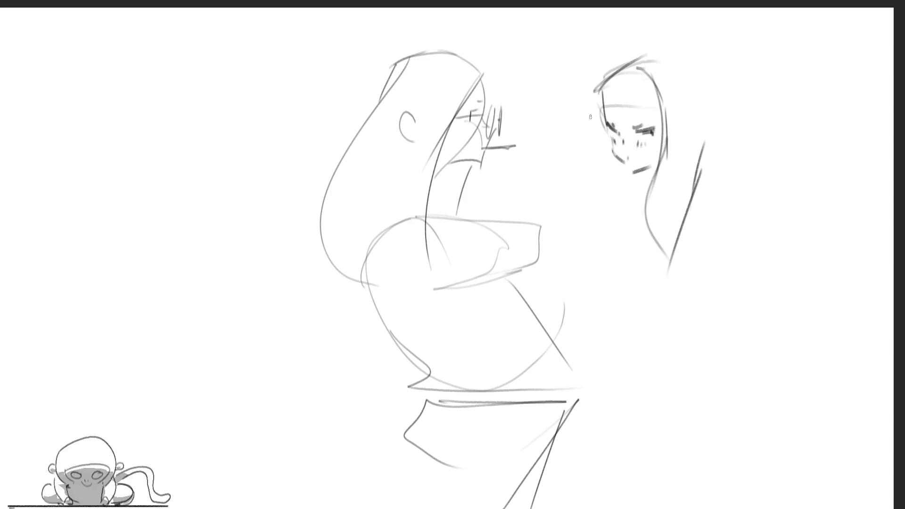
drag(601, 108, 646, 106)
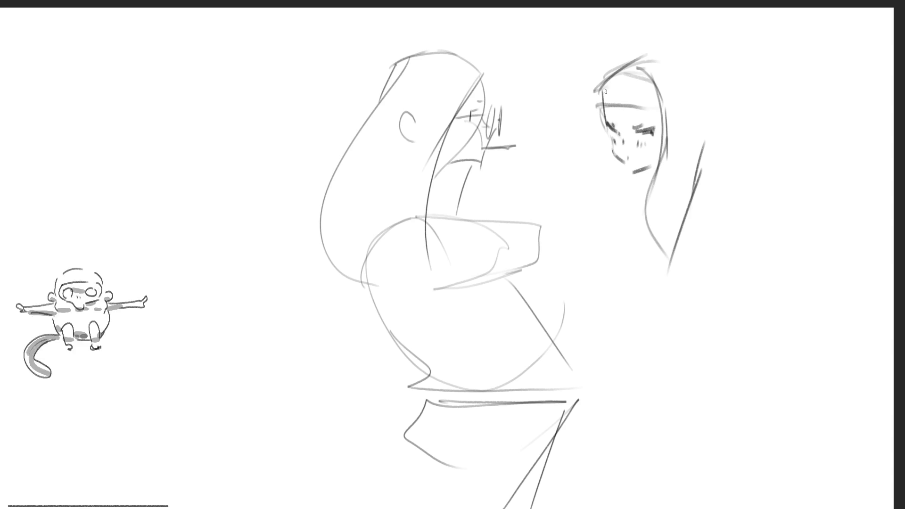
Add hair strands and face hatching, and a hood with a pointed ear
mouse_move(597, 61)
mouse_down()
mouse_move(601, 165)
mouse_move(586, 214)
mouse_up()
drag(586, 151, 607, 222)
drag(592, 81, 613, 64)
mouse_move(613, 64)
mouse_down()
mouse_move(650, 42)
mouse_move(707, 78)
mouse_move(728, 156)
mouse_up()
mouse_move(740, 118)
mouse_down()
mouse_move(773, 135)
mouse_move(707, 177)
mouse_up()
drag(698, 182, 693, 209)
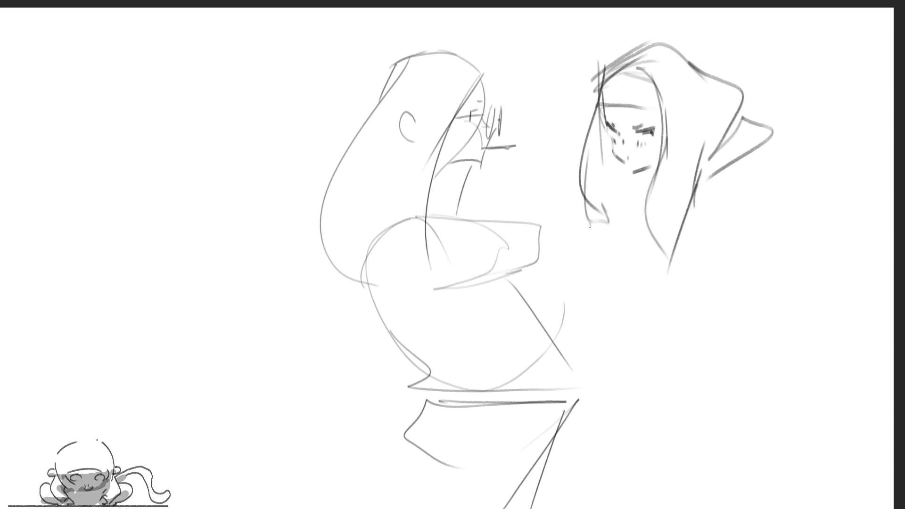
Sketch her hand at her chin with the arm curling up to her face
mouse_move(568, 203)
mouse_down()
mouse_move(573, 229)
mouse_move(589, 217)
mouse_move(588, 204)
mouse_move(565, 224)
mouse_move(589, 234)
mouse_up()
drag(562, 183, 598, 237)
drag(576, 202, 595, 228)
mouse_move(572, 183)
mouse_down()
mouse_move(591, 205)
mouse_move(573, 153)
mouse_move(561, 169)
mouse_up()
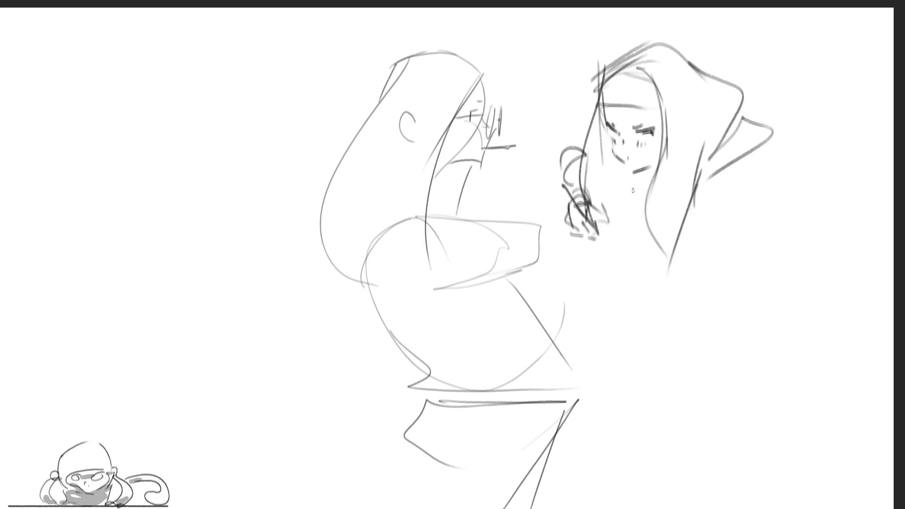
mouse_move(595, 145)
mouse_down()
mouse_move(605, 203)
mouse_move(620, 202)
mouse_up()
Draw the arm joining the two girls, plus the second girl's shoulder and torso
mouse_move(567, 213)
mouse_down()
mouse_move(545, 216)
mouse_move(596, 264)
mouse_move(623, 229)
mouse_up()
mouse_move(598, 263)
mouse_down()
mouse_move(503, 231)
mouse_move(626, 242)
mouse_move(618, 225)
mouse_move(544, 255)
mouse_up()
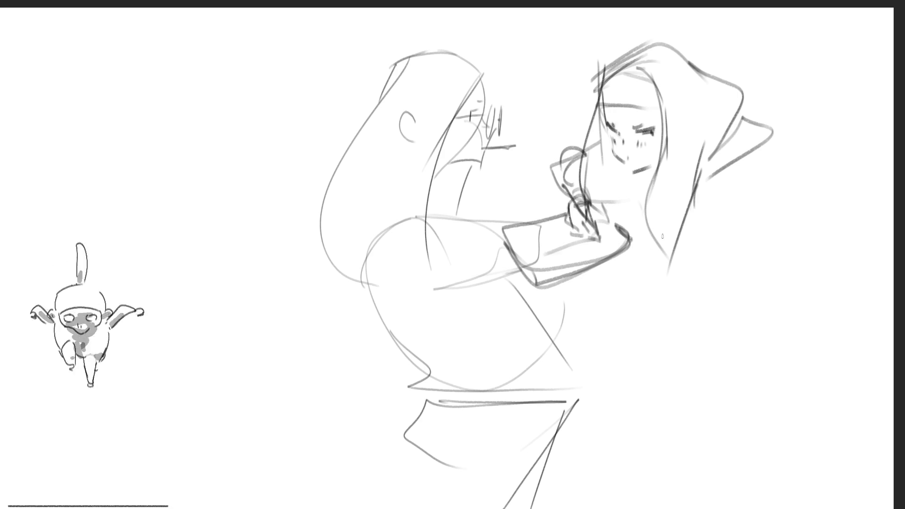
drag(615, 220, 696, 185)
mouse_move(598, 202)
mouse_down()
mouse_move(619, 188)
mouse_move(645, 194)
mouse_up()
mouse_move(629, 224)
mouse_down()
mouse_move(659, 250)
mouse_move(697, 212)
mouse_move(712, 220)
mouse_up()
mouse_move(707, 240)
mouse_down()
mouse_move(644, 255)
mouse_move(681, 243)
mouse_up()
Add her back and body lines and a raised arm beside her shoulder
drag(728, 145, 752, 228)
mouse_move(736, 231)
mouse_down()
mouse_move(662, 261)
mouse_move(718, 235)
mouse_up()
drag(743, 203, 746, 216)
mouse_move(758, 174)
mouse_down()
mouse_move(751, 148)
mouse_move(772, 152)
mouse_move(801, 230)
mouse_up()
drag(820, 146, 822, 197)
mouse_move(747, 148)
mouse_down()
mouse_move(818, 109)
mouse_move(825, 214)
mouse_up()
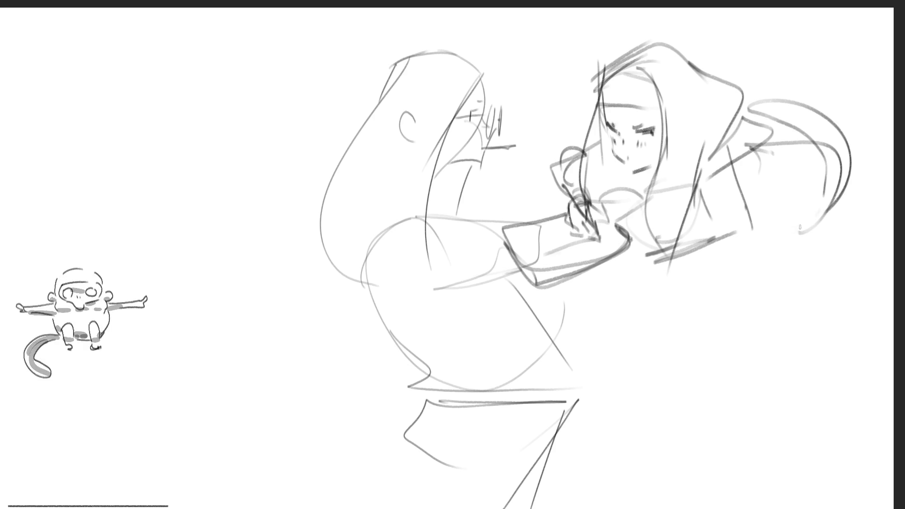
Sweep long lines along her lower back and a large curve at upper right
drag(722, 232, 845, 200)
drag(755, 230, 856, 194)
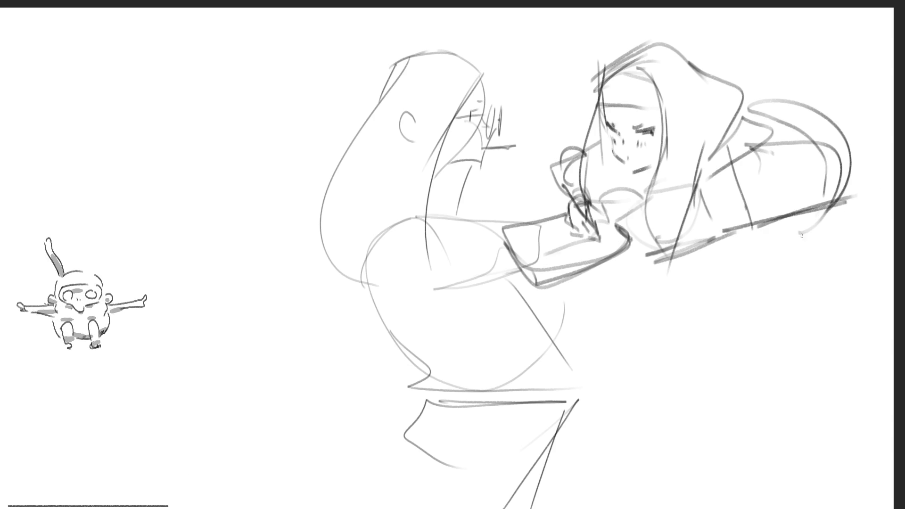
mouse_move(779, 114)
mouse_down()
mouse_move(820, 72)
mouse_move(867, 181)
mouse_up()
drag(845, 191, 872, 191)
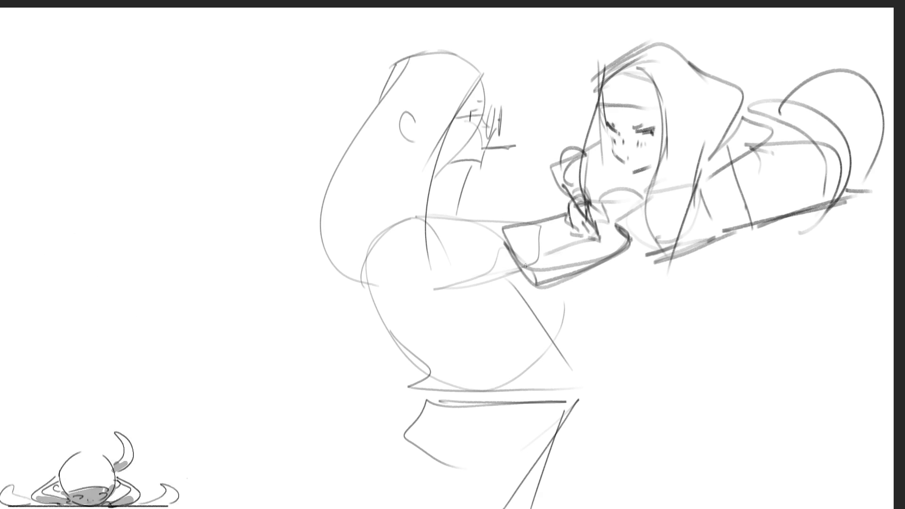
Hatch beside the second girl's face and extend her figure to the right edge
mouse_move(596, 182)
mouse_down()
mouse_move(591, 192)
mouse_move(618, 175)
mouse_move(647, 176)
mouse_up()
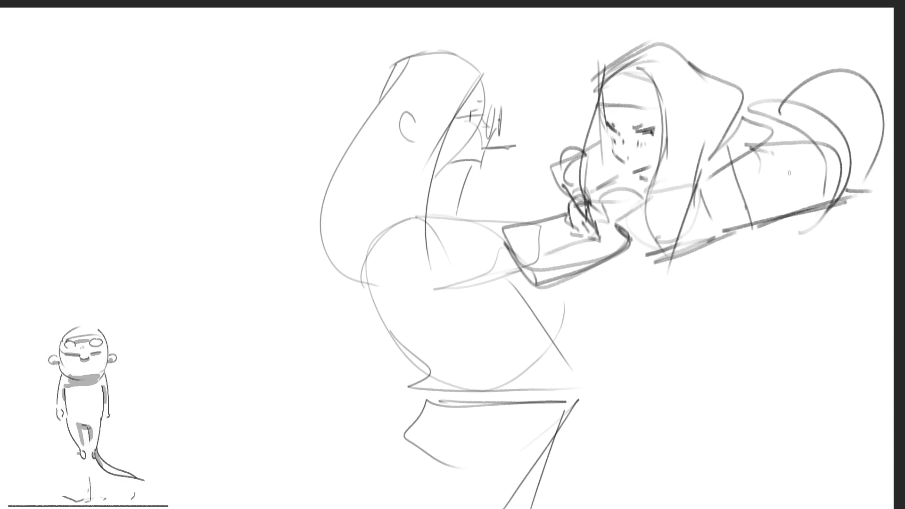
drag(873, 91, 892, 113)
drag(863, 190, 893, 182)
drag(879, 94, 893, 89)
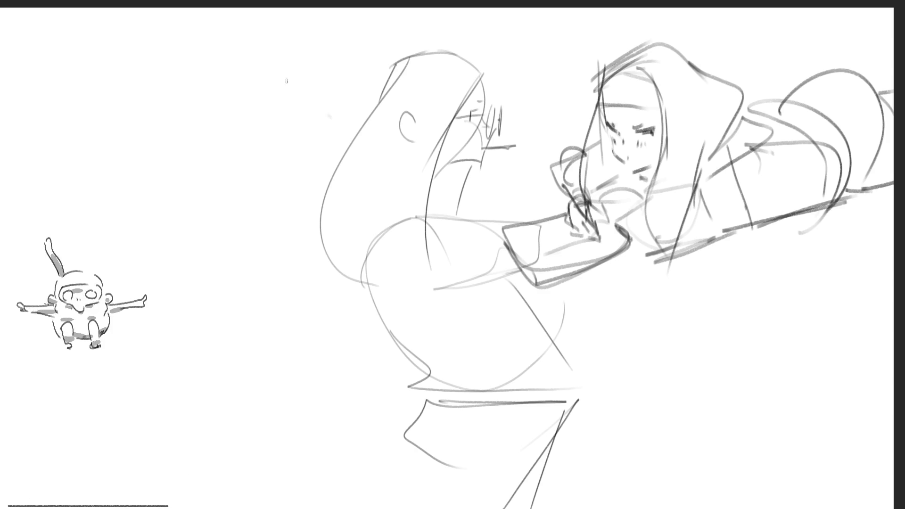
Start a third girl's head left of the first, with hair, eye and chin curve
mouse_move(270, 114)
mouse_down()
mouse_move(273, 71)
mouse_move(305, 57)
mouse_move(321, 111)
mouse_up()
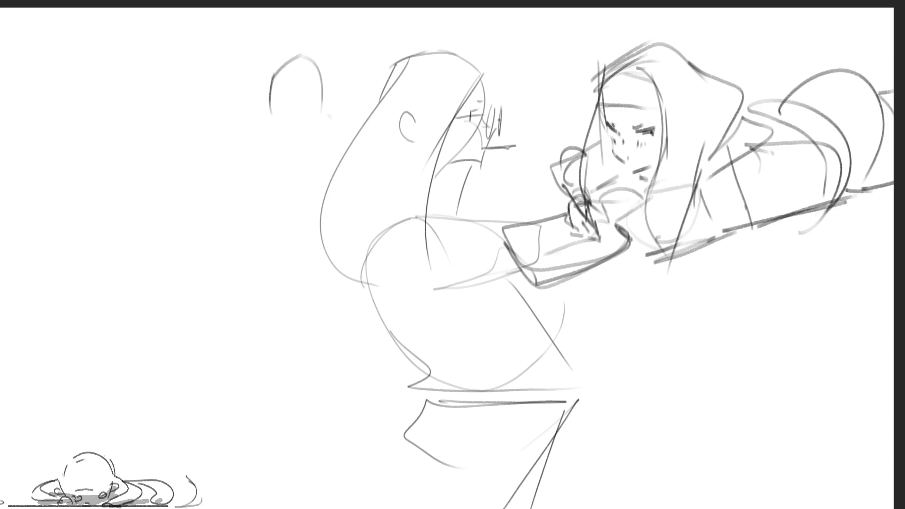
mouse_move(304, 53)
mouse_down()
mouse_move(296, 109)
mouse_move(281, 109)
mouse_move(278, 67)
mouse_move(250, 179)
mouse_up()
mouse_move(267, 134)
mouse_down()
mouse_move(255, 170)
mouse_move(277, 180)
mouse_up()
mouse_move(310, 96)
mouse_down()
mouse_move(300, 107)
mouse_move(308, 104)
mouse_up()
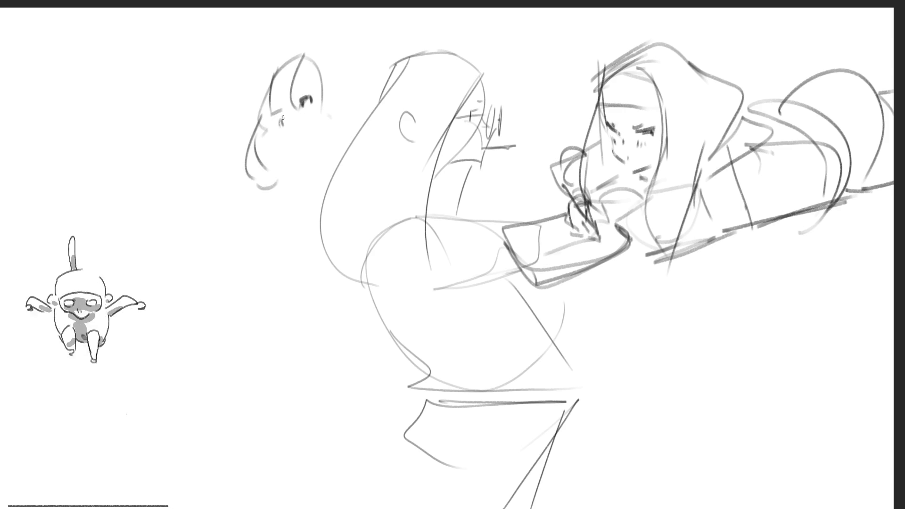
mouse_move(285, 124)
mouse_down()
mouse_move(302, 158)
mouse_move(318, 150)
mouse_up()
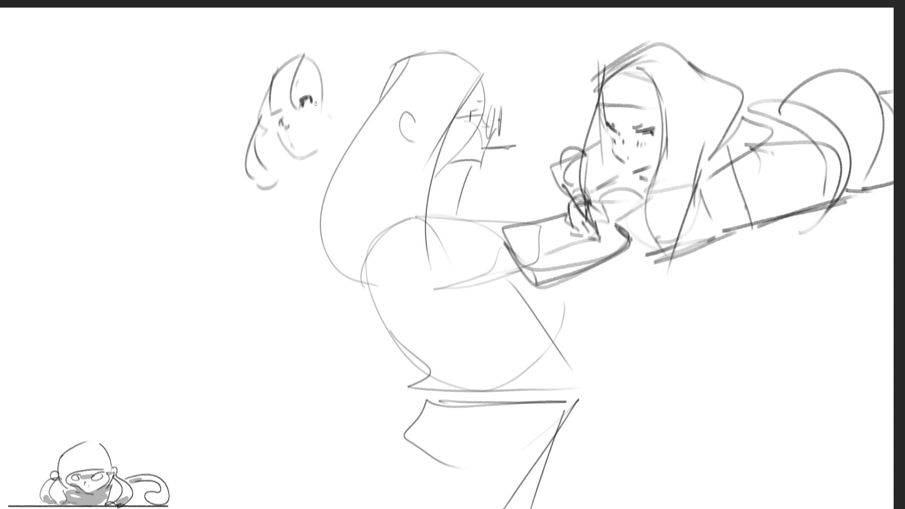
Add her hair, collar, shoulder, sleeve with cuff, and a curve below the sleeve
drag(306, 48, 339, 116)
drag(283, 181, 358, 227)
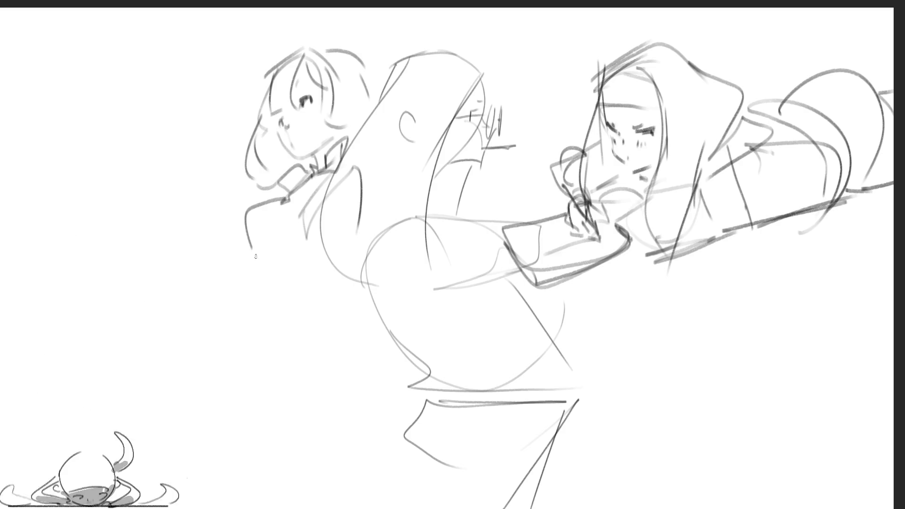
drag(280, 198, 252, 250)
drag(262, 266, 306, 247)
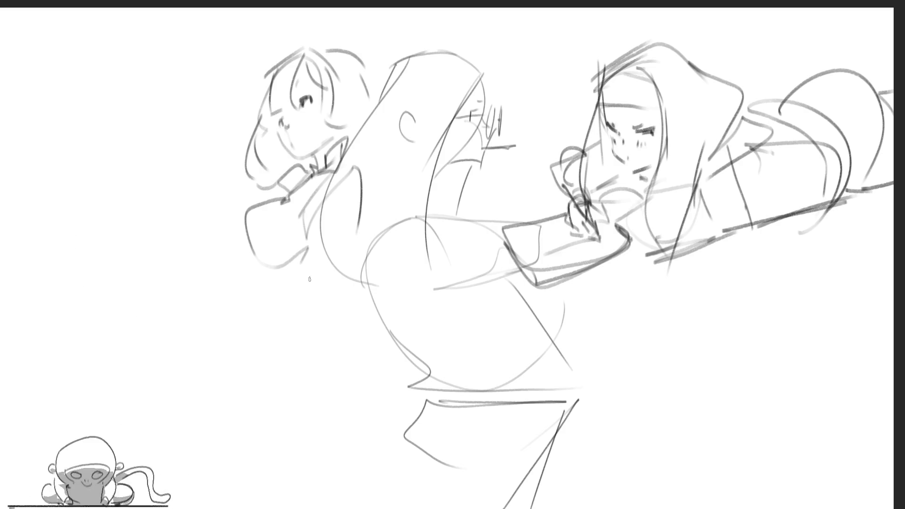
mouse_move(246, 238)
mouse_down()
mouse_move(242, 258)
mouse_move(296, 293)
mouse_move(326, 276)
mouse_up()
mouse_move(324, 280)
mouse_down()
mouse_move(324, 299)
mouse_move(332, 270)
mouse_up()
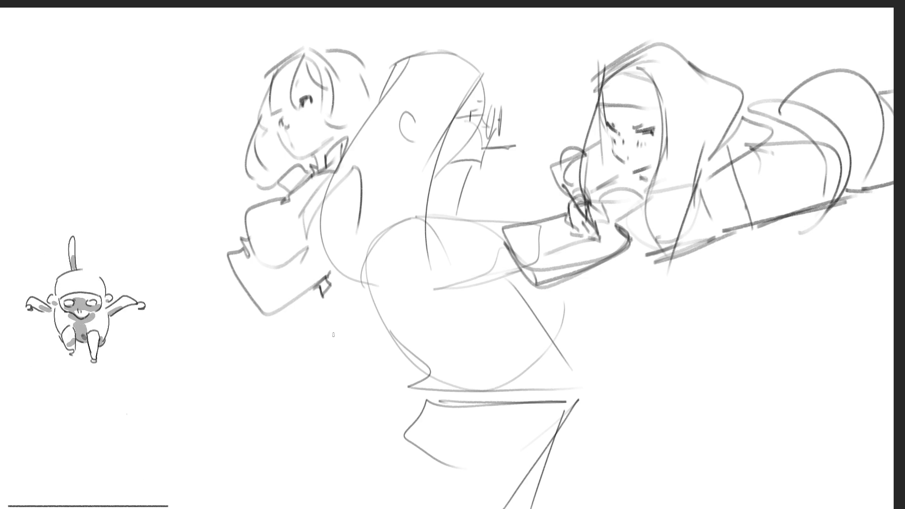
mouse_move(227, 262)
mouse_down()
mouse_move(230, 304)
mouse_move(245, 318)
mouse_move(219, 316)
mouse_move(271, 315)
mouse_move(267, 323)
mouse_move(285, 304)
mouse_move(238, 336)
mouse_move(221, 302)
mouse_move(266, 322)
mouse_up()
Extend the left girl's lower arm and draw a flared skirt with vertical pleats
mouse_move(208, 276)
mouse_down()
mouse_move(194, 311)
mouse_move(196, 298)
mouse_move(142, 312)
mouse_move(159, 312)
mouse_up()
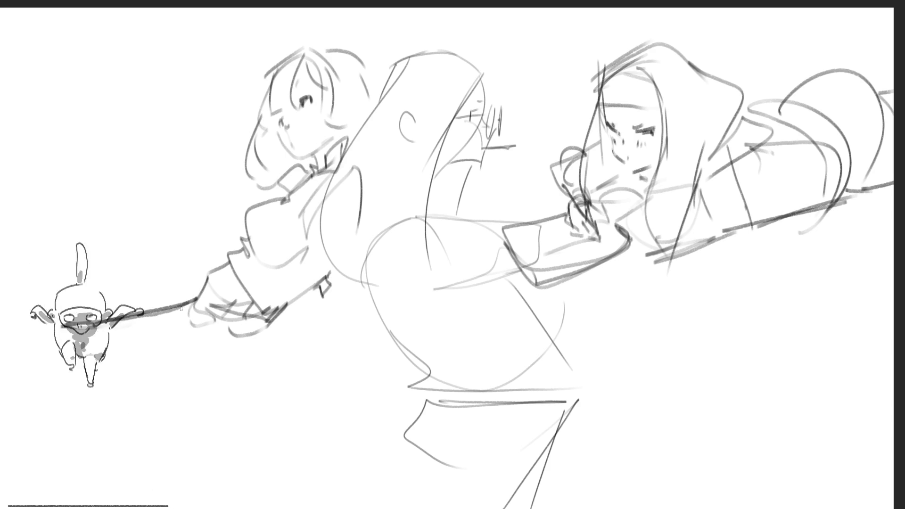
mouse_move(164, 338)
mouse_down()
mouse_move(137, 362)
mouse_move(137, 414)
mouse_move(177, 452)
mouse_up()
drag(200, 400, 186, 452)
drag(208, 369, 198, 431)
mouse_move(229, 351)
mouse_down()
mouse_move(224, 481)
mouse_move(257, 475)
mouse_up()
drag(258, 349, 257, 471)
mouse_move(270, 332)
mouse_down()
mouse_move(293, 447)
mouse_move(262, 478)
mouse_up()
drag(277, 476, 293, 474)
mouse_move(271, 325)
mouse_down()
mouse_move(302, 387)
mouse_move(289, 470)
mouse_up()
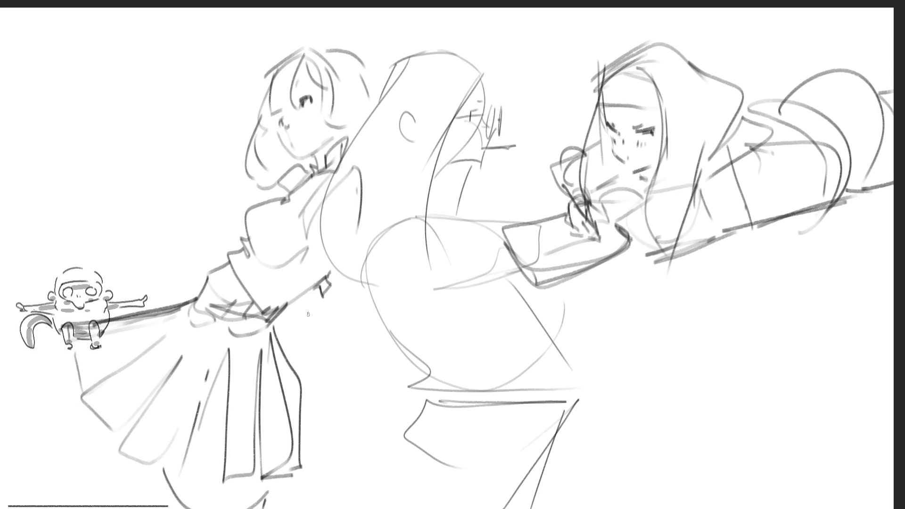
Sketch her side and hanging arm holding a racket
drag(322, 226, 333, 294)
mouse_move(360, 233)
mouse_down()
mouse_move(351, 313)
mouse_move(336, 302)
mouse_move(344, 408)
mouse_up()
drag(357, 311, 346, 439)
mouse_move(368, 400)
mouse_down()
mouse_move(302, 507)
mouse_move(348, 409)
mouse_move(363, 426)
mouse_move(340, 434)
mouse_move(352, 444)
mouse_move(363, 434)
mouse_move(301, 507)
mouse_up()
drag(322, 422, 336, 503)
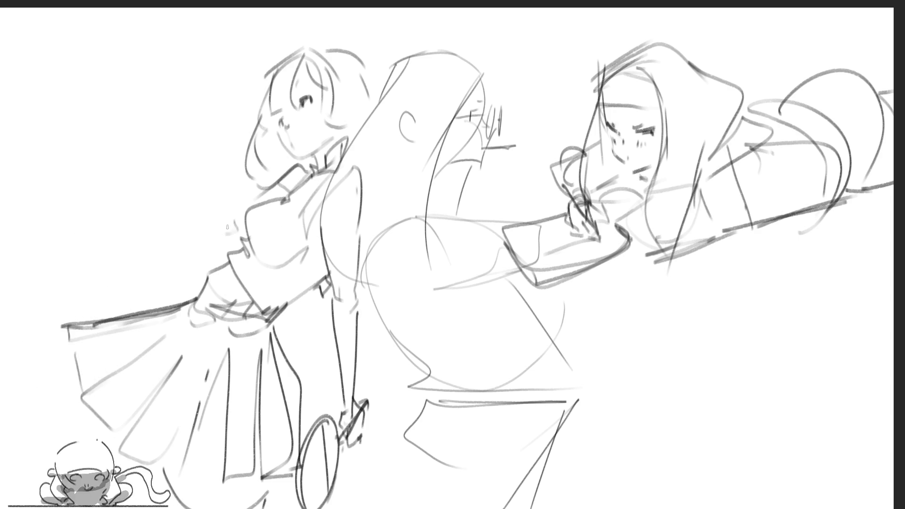
Draw her raised arm and hand beside her hair
drag(237, 147, 225, 227)
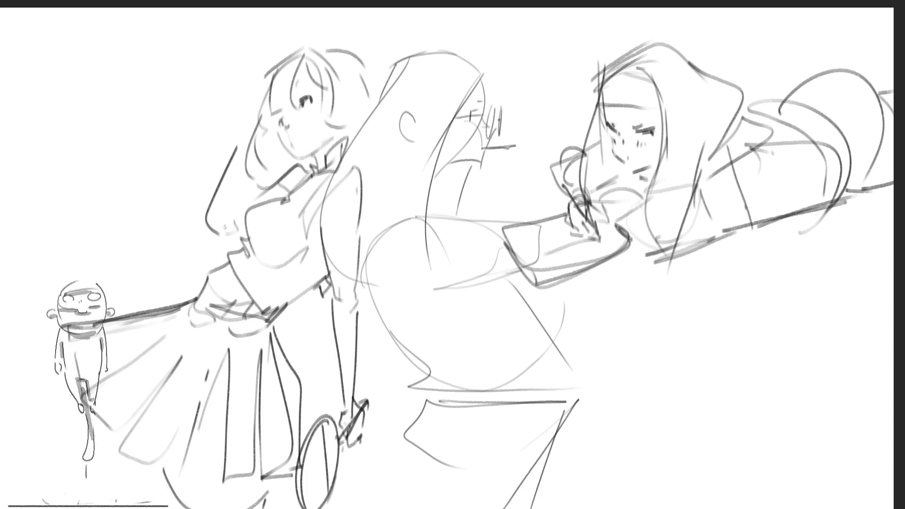
drag(237, 148, 240, 216)
mouse_move(231, 140)
mouse_down()
mouse_move(216, 141)
mouse_move(238, 138)
mouse_move(241, 153)
mouse_up()
mouse_move(230, 117)
mouse_down()
mouse_move(227, 132)
mouse_move(238, 143)
mouse_move(240, 124)
mouse_up()
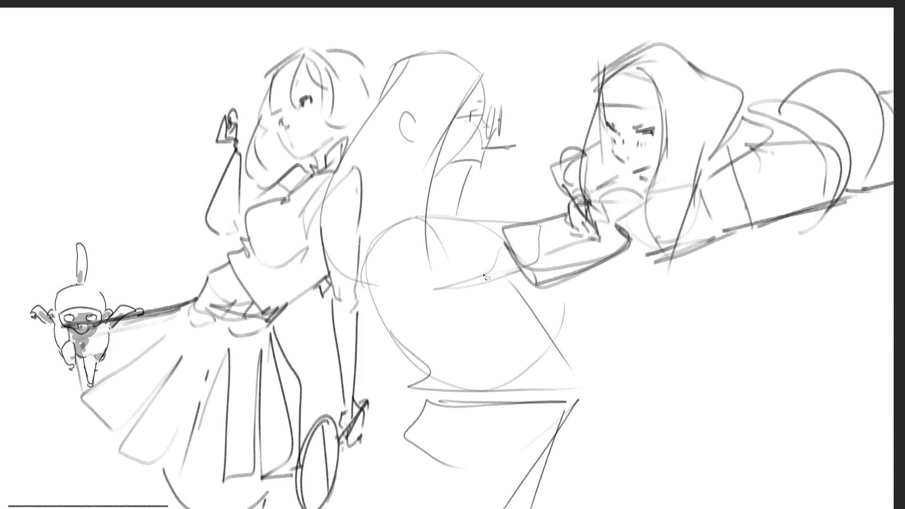
Shrink the whole sketch with Ctrl+T to leave room below
key(ctrl+t)
mouse_move(477, 38)
mouse_down()
mouse_move(521, 202)
mouse_move(483, 97)
mouse_up()
key(Return)
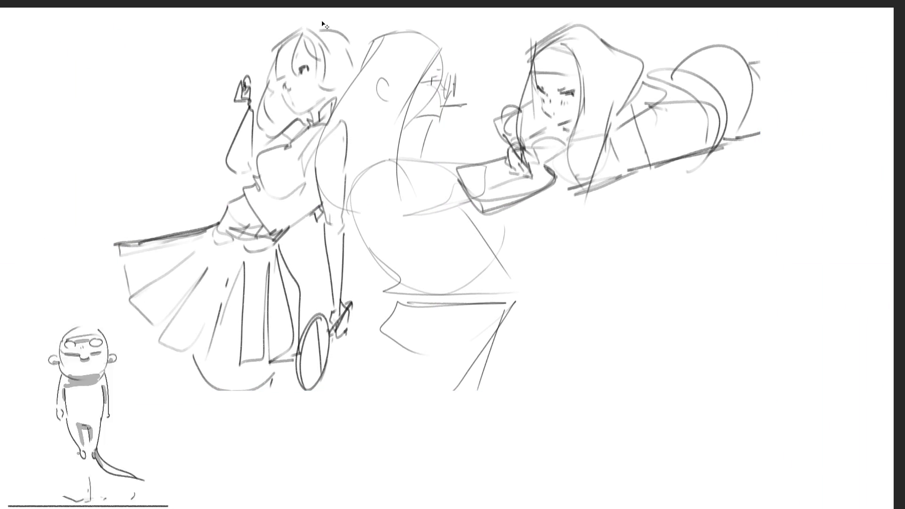
Draw the left girl's legs to the canvas bottom, removing a stray stroke, then begin trailing lines at upper right
drag(210, 391, 262, 459)
drag(275, 380, 292, 508)
drag(238, 460, 259, 485)
drag(285, 401, 283, 432)
key(ctrl+z)
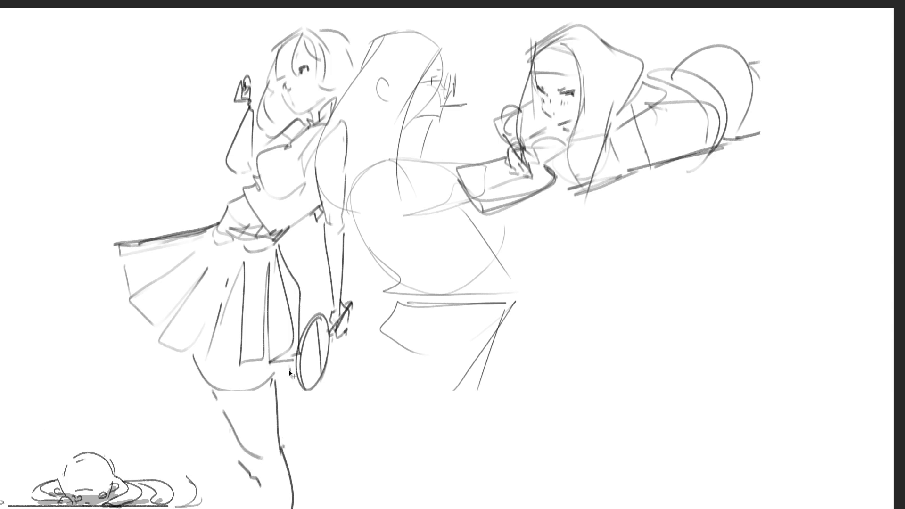
mouse_move(295, 431)
mouse_down()
mouse_move(296, 447)
mouse_move(318, 454)
mouse_move(327, 506)
mouse_up()
drag(291, 474, 302, 504)
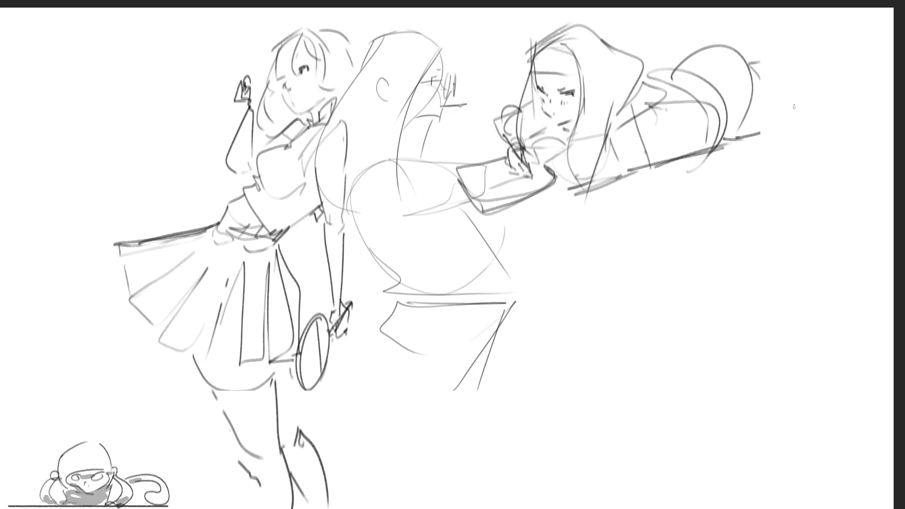
mouse_move(763, 95)
mouse_down()
mouse_move(762, 80)
mouse_move(829, 62)
mouse_up()
Add trailing streaks behind the lying girl and mark the middle girl's eye and mouth
mouse_move(735, 137)
mouse_down()
mouse_move(846, 102)
mouse_move(844, 71)
mouse_move(877, 53)
mouse_move(882, 60)
mouse_up()
drag(850, 99, 888, 85)
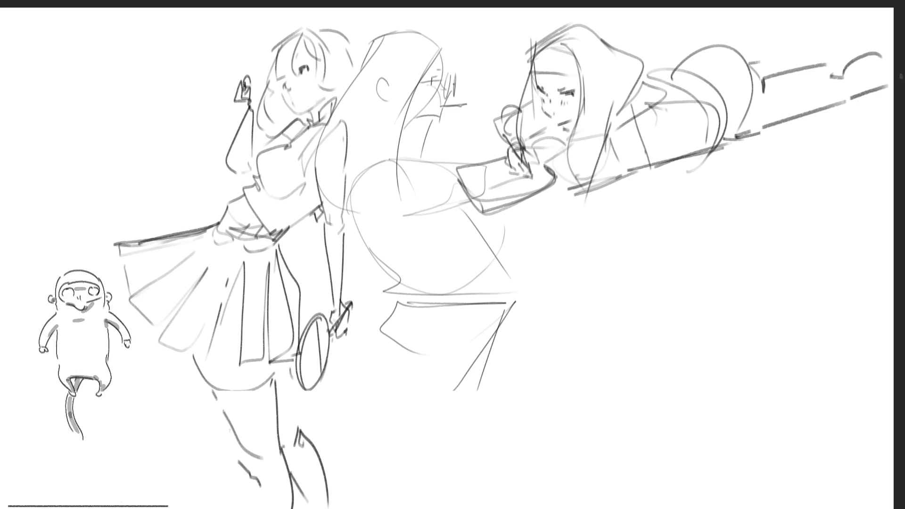
drag(768, 64, 822, 36)
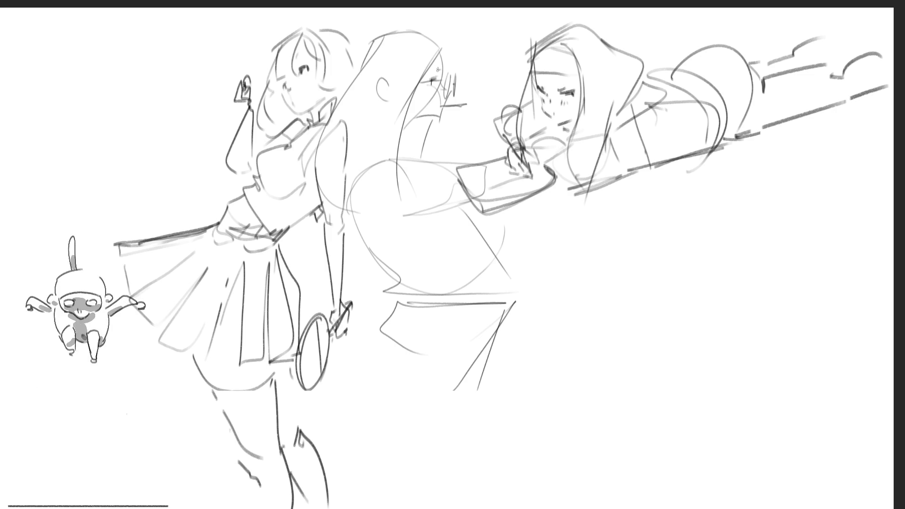
drag(441, 79, 449, 89)
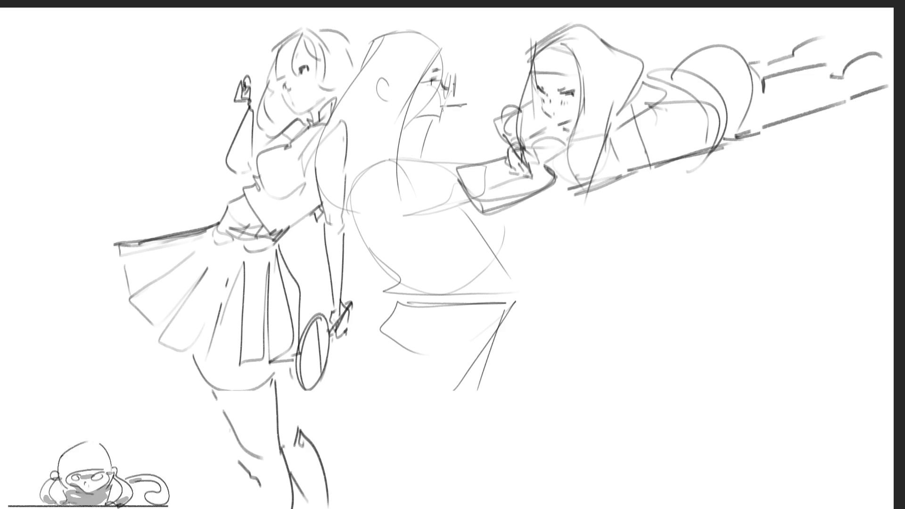
mouse_move(438, 121)
mouse_down()
mouse_move(415, 136)
mouse_move(410, 160)
mouse_move(403, 147)
mouse_move(411, 157)
mouse_up()
Sketch the middle girl's shoulder, arm, elbow and forearm
drag(409, 155, 421, 169)
drag(357, 170, 400, 219)
drag(401, 218, 423, 209)
mouse_move(429, 188)
mouse_down()
mouse_move(432, 165)
mouse_move(450, 166)
mouse_up()
mouse_move(460, 163)
mouse_down()
mouse_move(457, 207)
mouse_move(413, 216)
mouse_move(454, 204)
mouse_up()
mouse_move(354, 170)
mouse_down()
mouse_move(411, 283)
mouse_move(455, 287)
mouse_up()
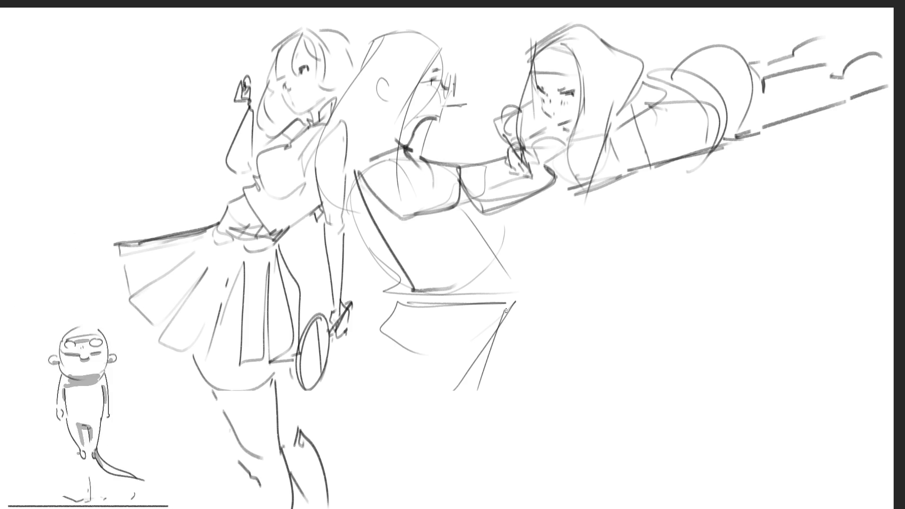
mouse_move(474, 206)
mouse_down()
mouse_move(468, 223)
mouse_move(446, 229)
mouse_move(480, 274)
mouse_up()
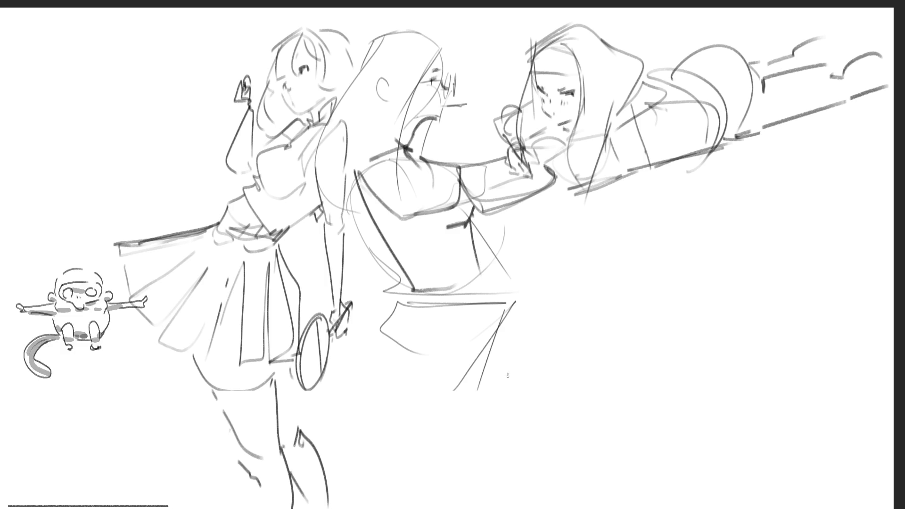
Draw her waistline, shorts and both legs
drag(476, 242, 499, 287)
drag(455, 297, 501, 286)
mouse_move(408, 299)
mouse_down()
mouse_move(501, 292)
mouse_move(460, 306)
mouse_move(401, 299)
mouse_move(382, 384)
mouse_move(448, 387)
mouse_up()
mouse_move(493, 304)
mouse_down()
mouse_move(476, 361)
mouse_move(455, 388)
mouse_move(490, 380)
mouse_move(475, 391)
mouse_up()
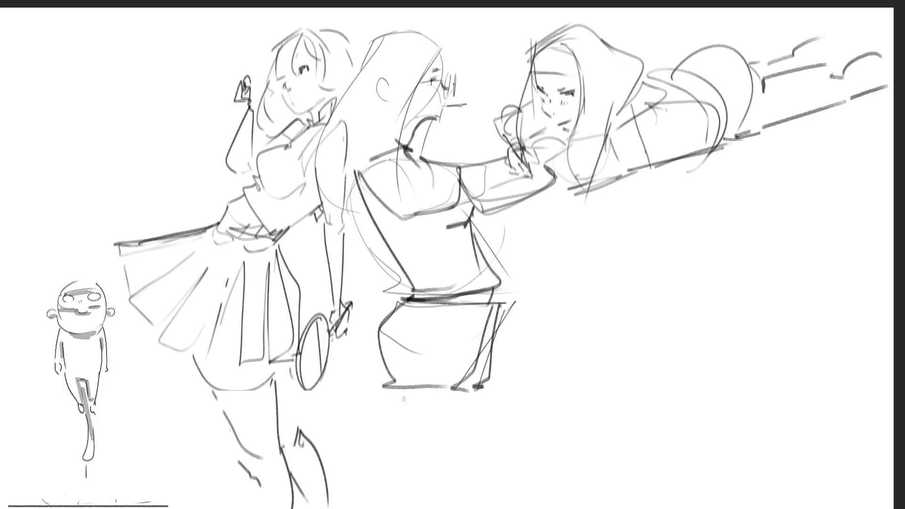
drag(395, 392, 419, 508)
drag(471, 396, 456, 508)
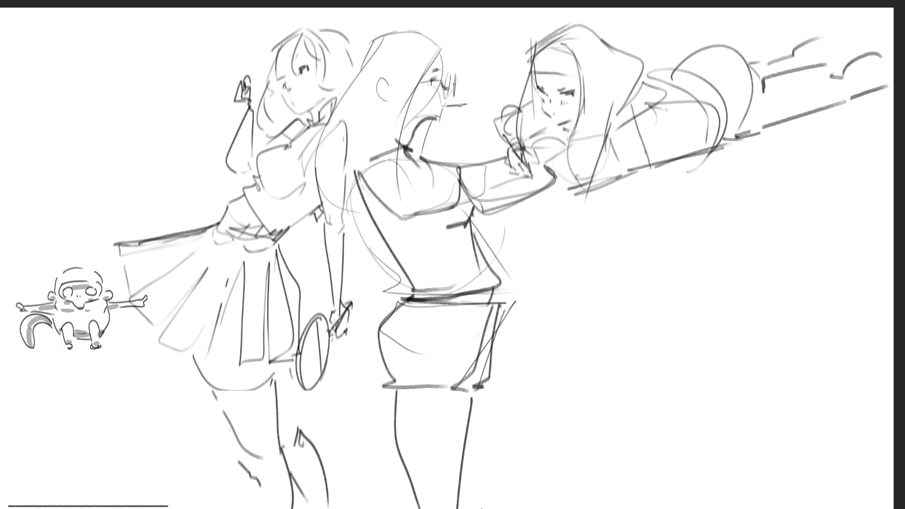
drag(490, 393, 493, 493)
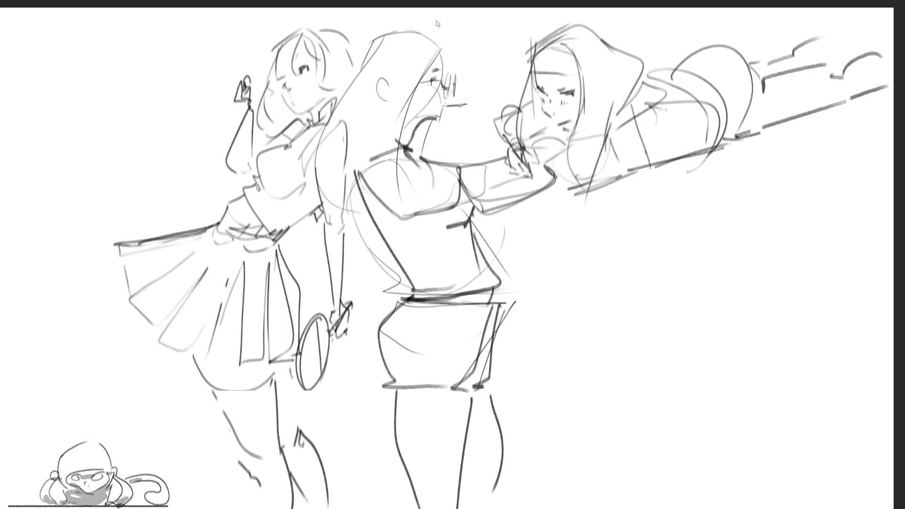
Darken the top and left edge of her hair and trace her ear
mouse_move(439, 43)
mouse_down()
mouse_move(446, 72)
mouse_move(417, 92)
mouse_move(439, 37)
mouse_move(376, 30)
mouse_up()
drag(371, 34, 342, 98)
drag(386, 79, 384, 97)
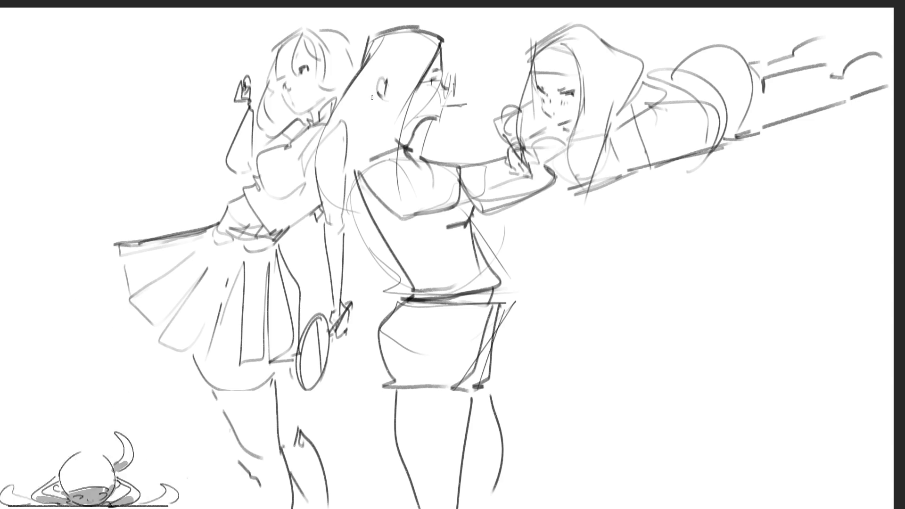
Revert the darker ear strokes and darken the middle girl's collar and neck
drag(393, 78, 391, 99)
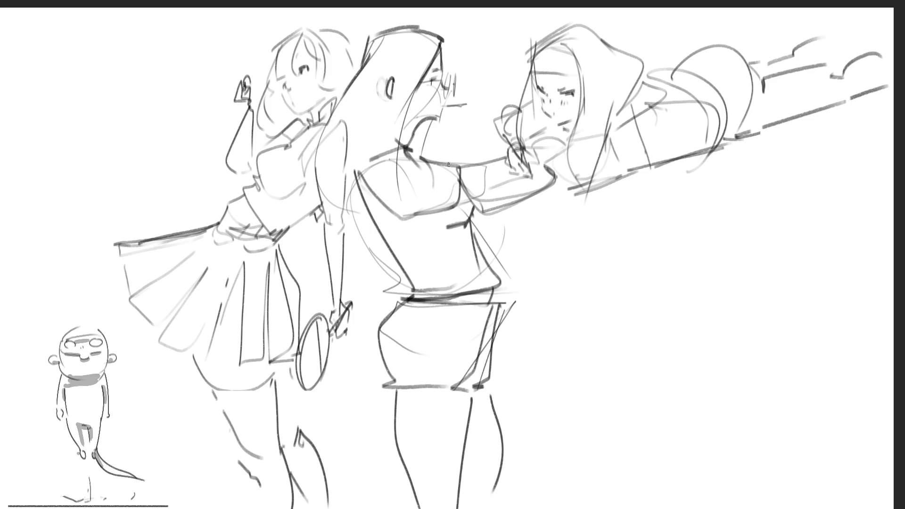
key(ctrl+z)
key(ctrl+z)
key(ctrl+z)
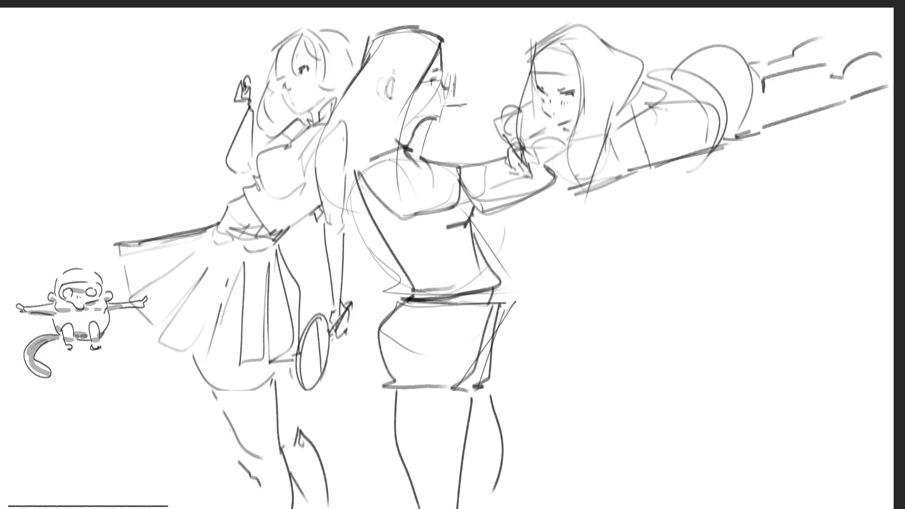
key(ctrl+z)
key(ctrl+z)
key(ctrl+z)
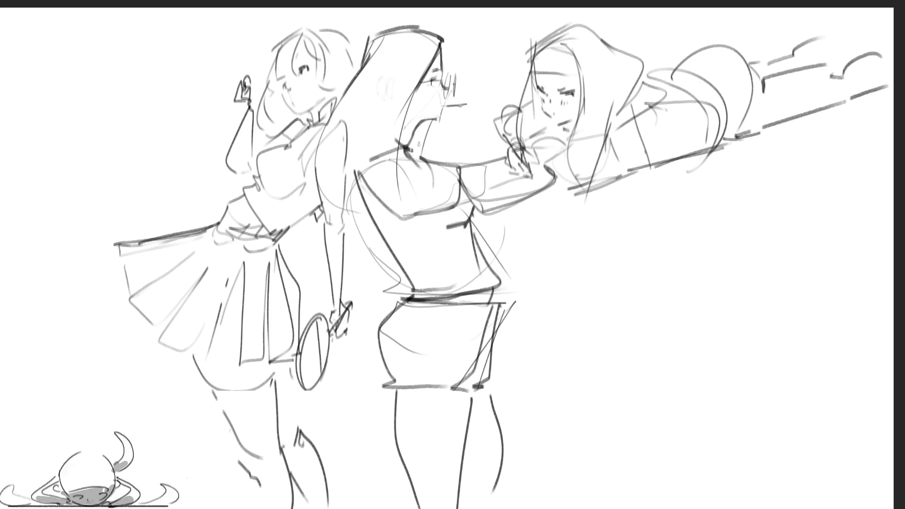
mouse_move(412, 139)
mouse_down()
mouse_move(422, 153)
mouse_move(414, 143)
mouse_up()
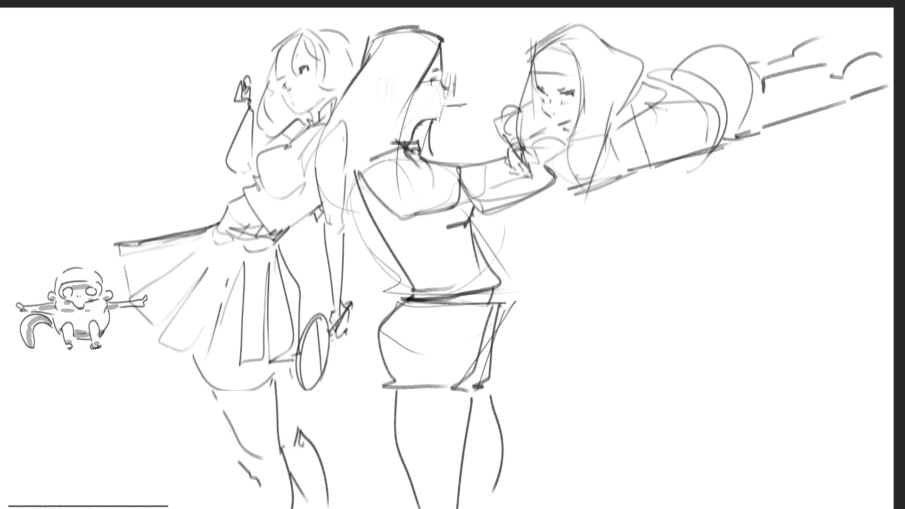
Darken the middle girl's long hair with bold strands, hatching and a firmer left outline
drag(425, 121, 427, 157)
drag(429, 119, 433, 160)
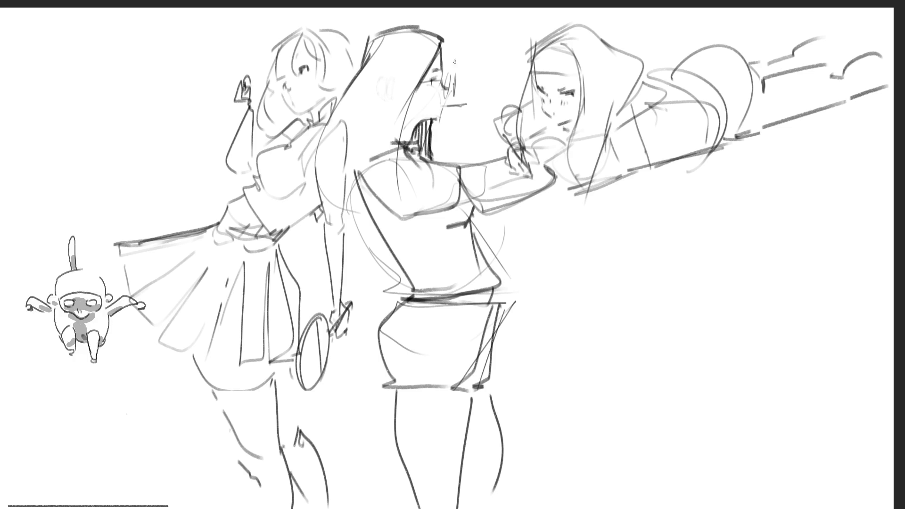
drag(441, 42, 405, 125)
drag(423, 70, 373, 143)
mouse_move(408, 109)
mouse_down()
mouse_move(403, 142)
mouse_move(349, 191)
mouse_up()
drag(366, 52, 340, 87)
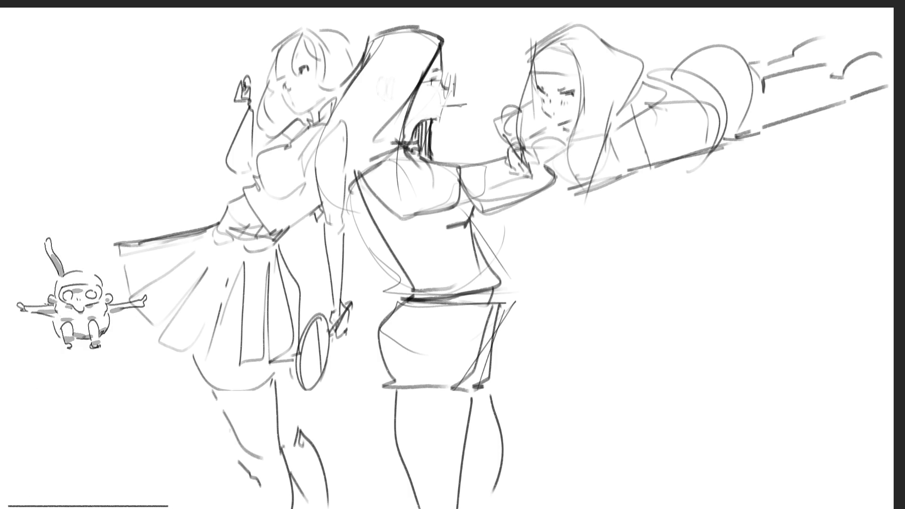
Block in the new right figure's shoulder lines and right shoulder and arm curves
mouse_move(656, 217)
mouse_down()
mouse_move(654, 244)
mouse_move(669, 203)
mouse_up()
mouse_move(679, 192)
mouse_down()
mouse_move(690, 233)
mouse_move(671, 320)
mouse_up()
drag(649, 264, 669, 318)
mouse_move(653, 243)
mouse_down()
mouse_move(622, 294)
mouse_move(703, 281)
mouse_up()
drag(707, 237, 731, 313)
drag(753, 281, 748, 332)
mouse_move(764, 248)
mouse_down()
mouse_move(746, 332)
mouse_move(787, 285)
mouse_up()
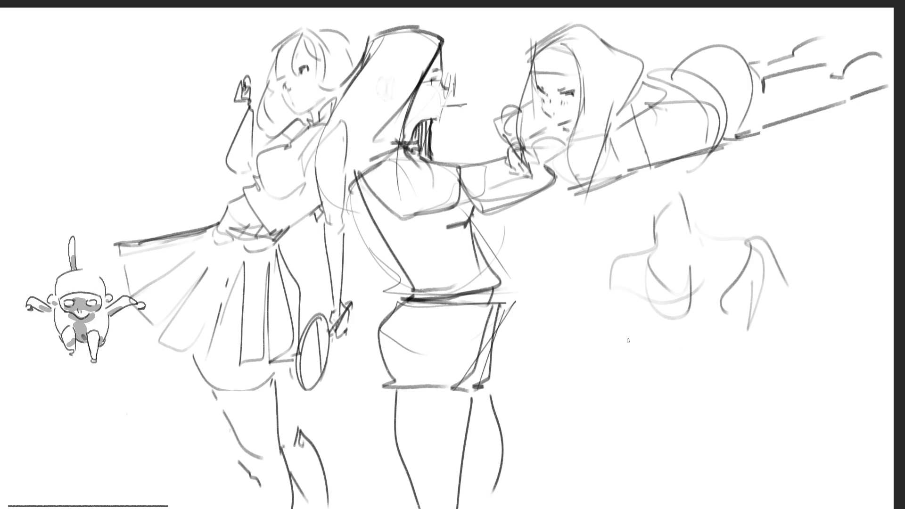
Outline the right figure's left and right torso sides and her lower body
drag(612, 282, 652, 392)
mouse_move(657, 319)
mouse_down()
mouse_move(659, 406)
mouse_move(674, 393)
mouse_move(665, 422)
mouse_up()
drag(651, 370, 617, 494)
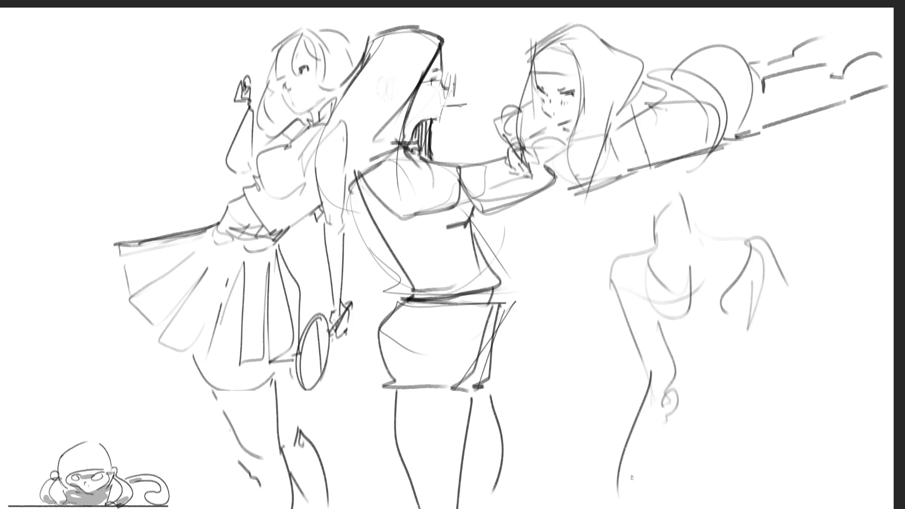
drag(696, 331, 684, 398)
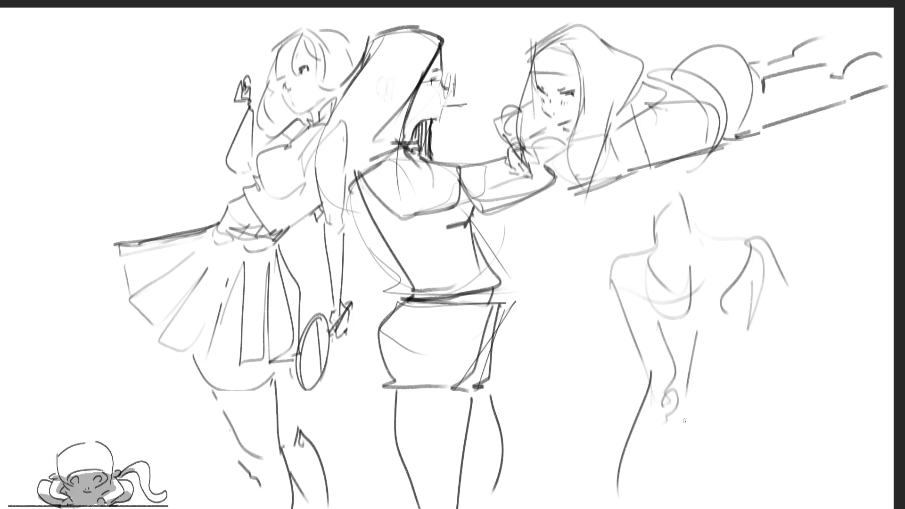
drag(625, 328, 627, 403)
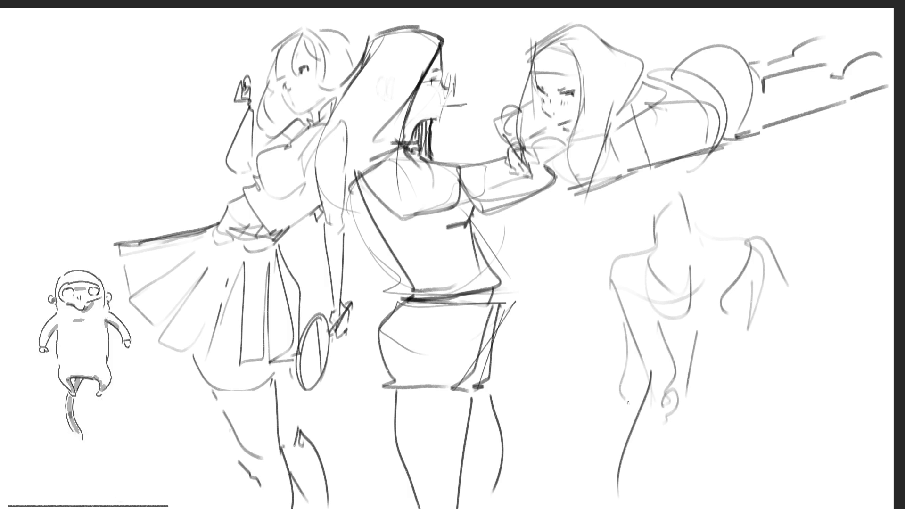
drag(747, 338, 712, 417)
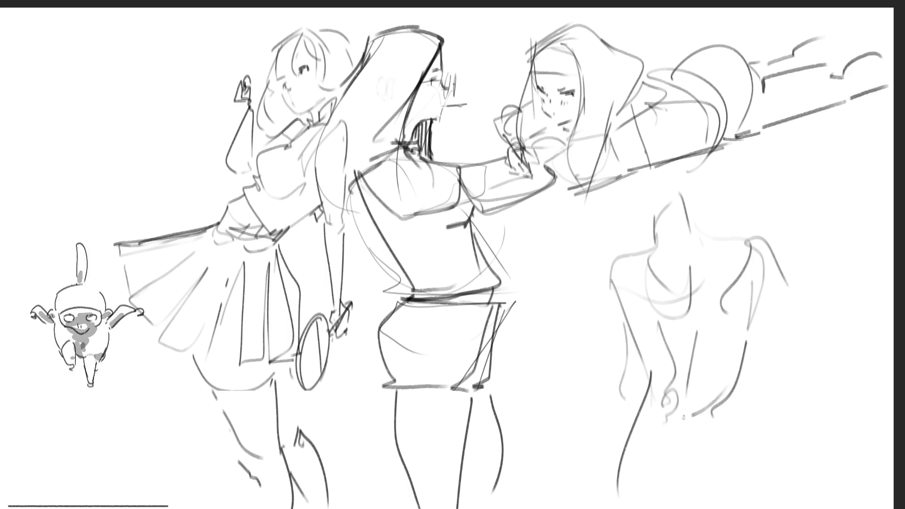
drag(711, 414, 655, 469)
mouse_move(722, 414)
mouse_down()
mouse_move(657, 466)
mouse_move(677, 500)
mouse_up()
drag(740, 456, 738, 486)
mouse_move(622, 394)
mouse_down()
mouse_move(598, 424)
mouse_move(587, 469)
mouse_up()
Draw her outstretched arm, both leg lines, and the neck and shoulder strokes
drag(757, 302, 822, 360)
drag(800, 296, 862, 370)
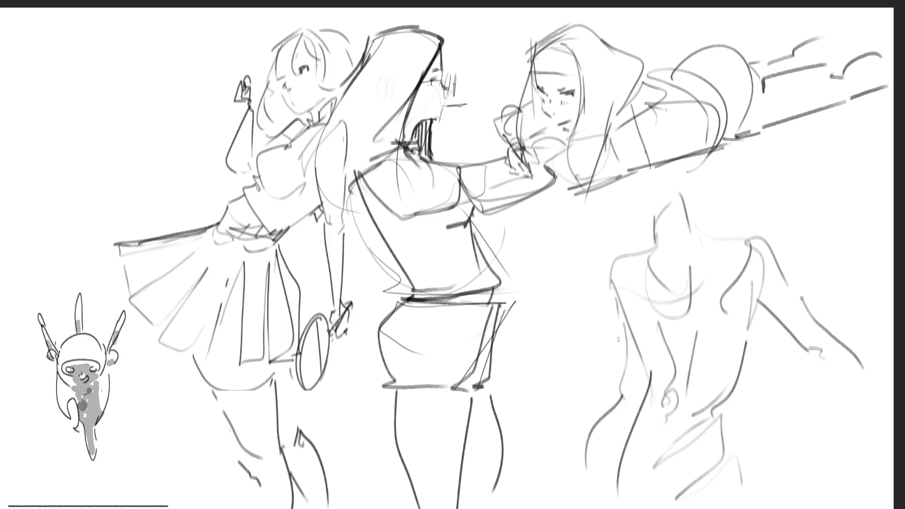
mouse_move(611, 311)
mouse_down()
mouse_move(611, 342)
mouse_move(629, 362)
mouse_up()
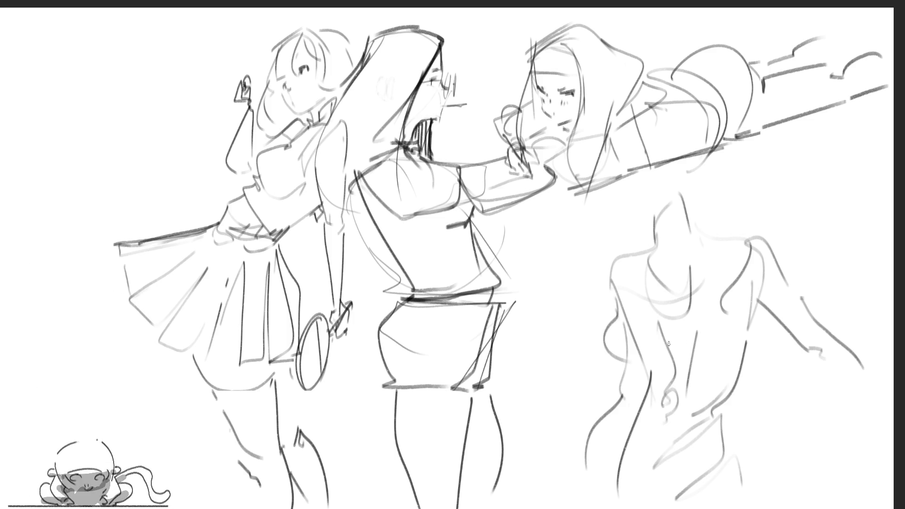
drag(731, 448, 759, 508)
drag(590, 425, 561, 499)
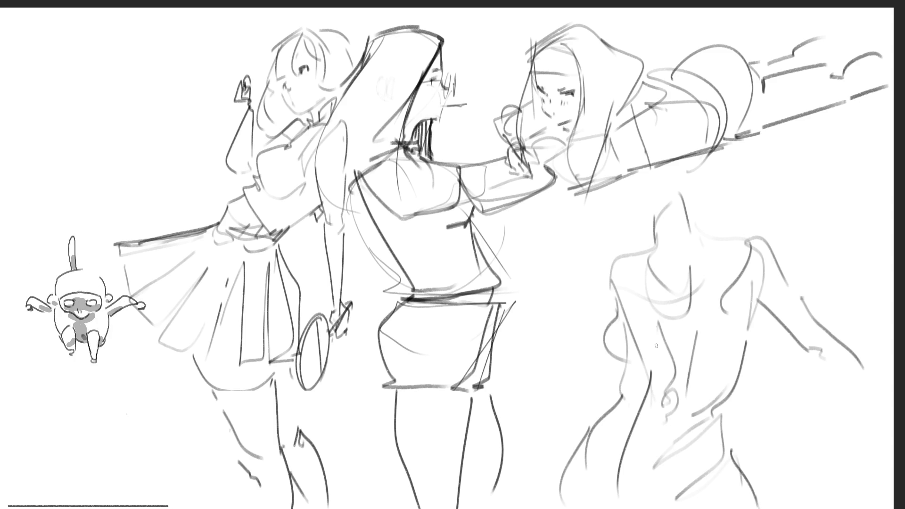
drag(692, 166, 685, 217)
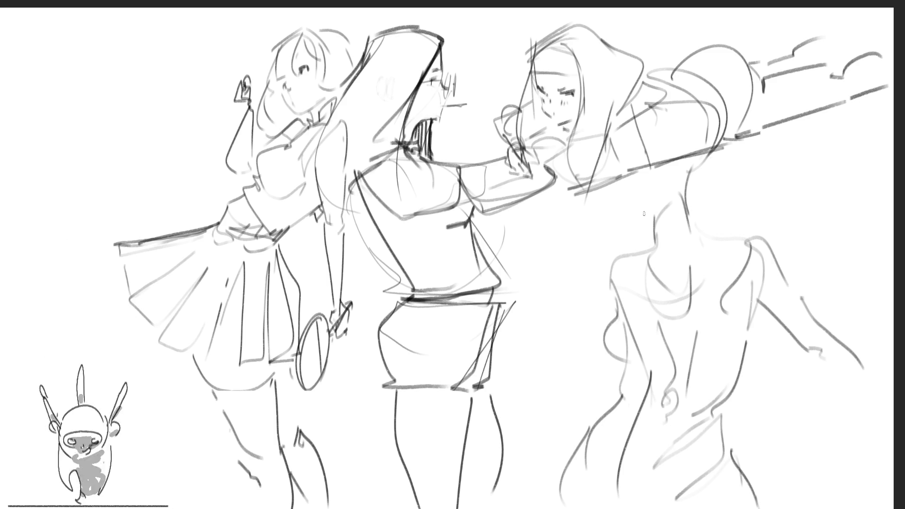
mouse_move(652, 175)
mouse_down()
mouse_move(644, 205)
mouse_move(620, 233)
mouse_up()
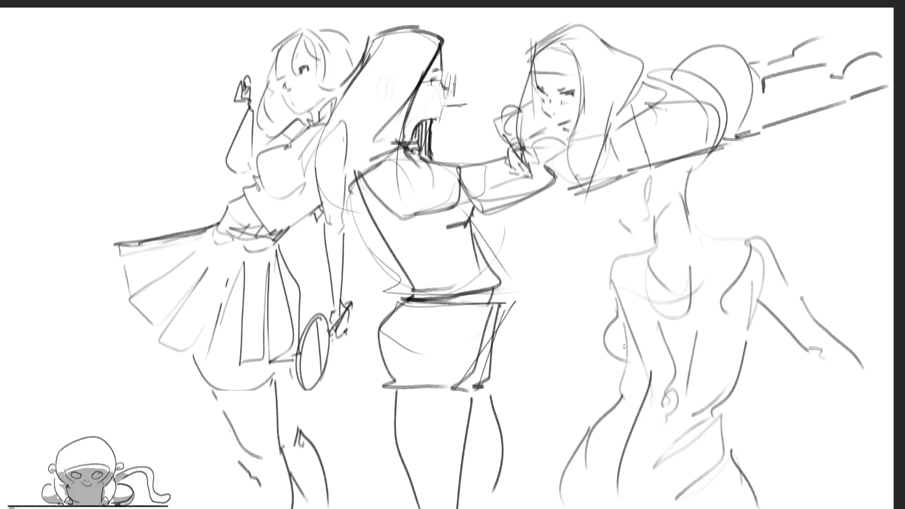
Trace over the left girl's hair outline, then shrink the sketch from its left edge with Ctrl+T
drag(274, 48, 259, 86)
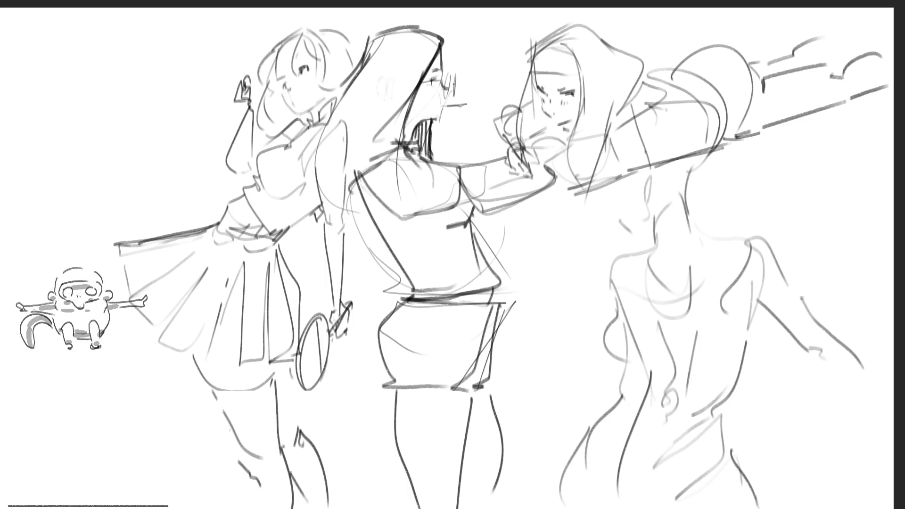
key(ctrl+t)
drag(113, 265, 148, 249)
key(Return)
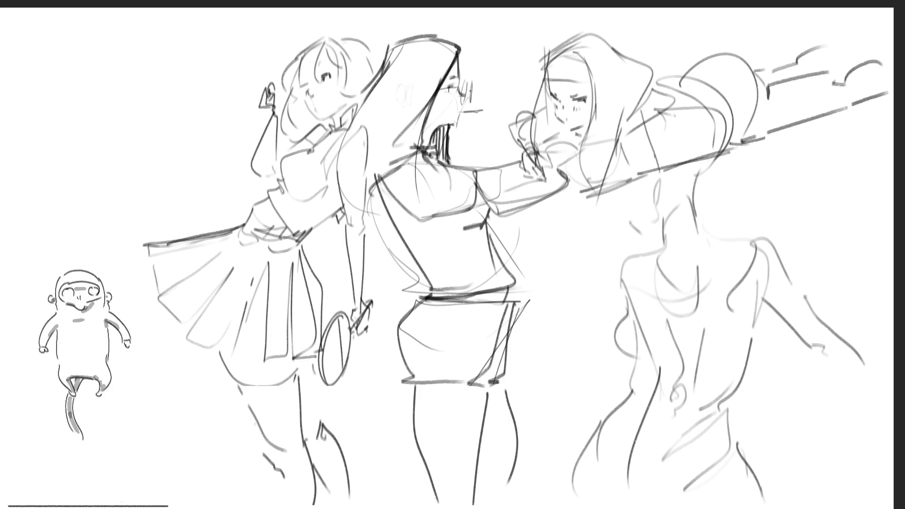
Sketch the right figure's legs with a foot and faint lines near the hip
drag(657, 382, 626, 464)
mouse_move(683, 403)
mouse_down()
mouse_move(620, 485)
mouse_move(621, 504)
mouse_up()
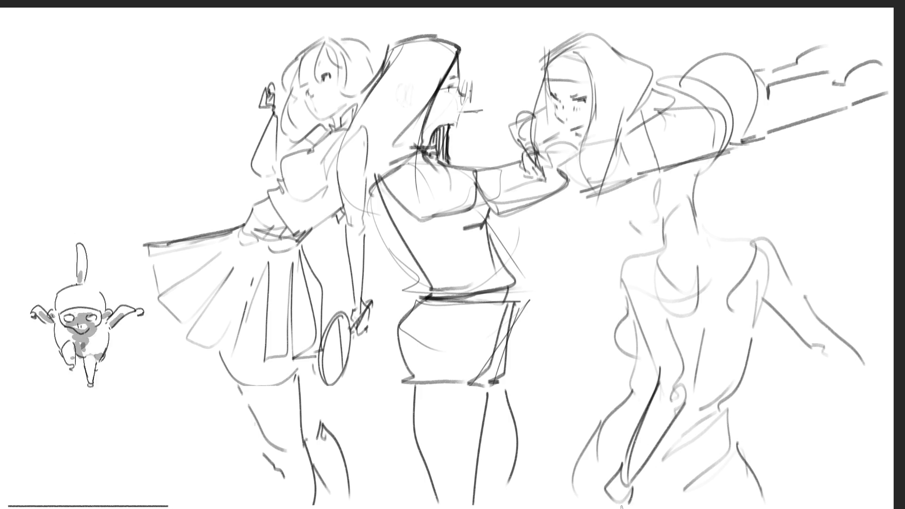
drag(623, 458, 633, 504)
drag(613, 473, 595, 507)
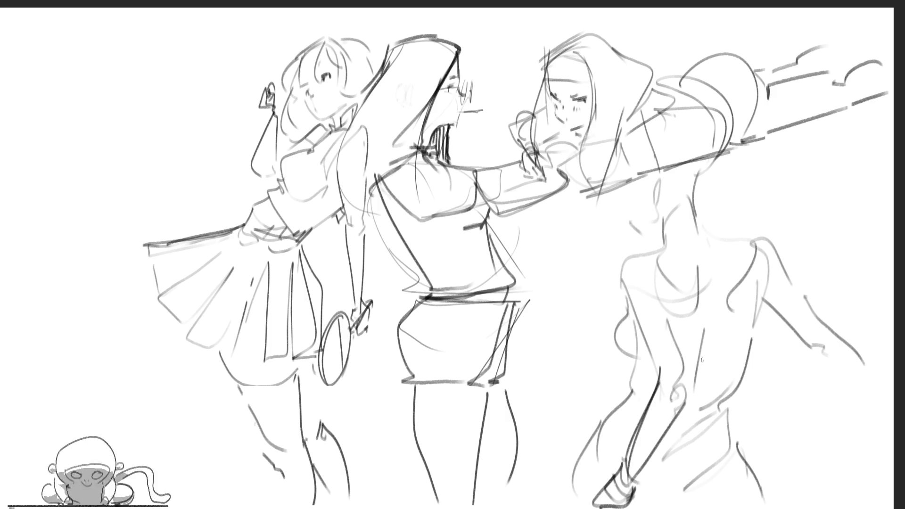
mouse_move(700, 292)
mouse_down()
mouse_move(719, 330)
mouse_move(703, 323)
mouse_up()
mouse_move(700, 301)
mouse_down()
mouse_move(679, 333)
mouse_move(689, 369)
mouse_move(703, 370)
mouse_move(680, 341)
mouse_move(681, 365)
mouse_up()
Hatch shading onto her torso, refine the waist and sides, and draw her hand
mouse_move(712, 349)
mouse_down()
mouse_move(683, 391)
mouse_move(687, 415)
mouse_up()
drag(768, 299, 727, 397)
drag(731, 393, 684, 420)
mouse_move(644, 348)
mouse_down()
mouse_move(640, 391)
mouse_move(631, 369)
mouse_move(631, 391)
mouse_up()
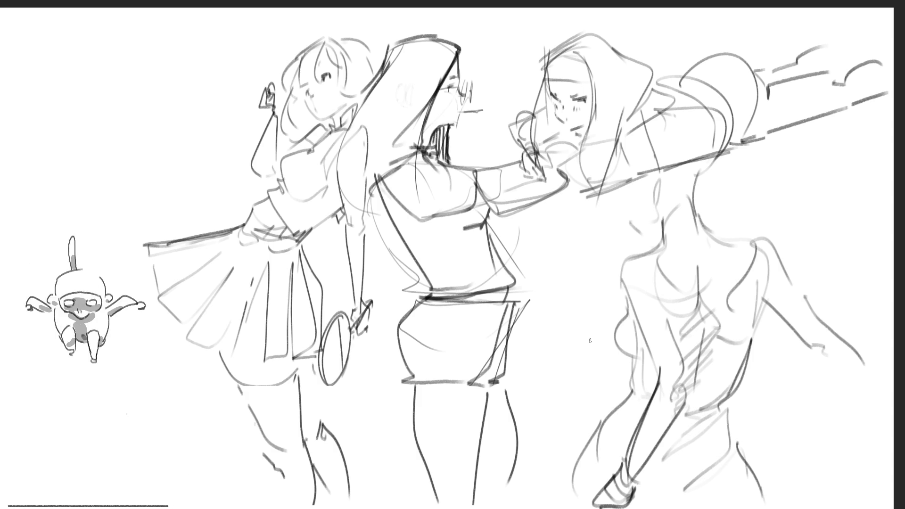
mouse_move(835, 356)
mouse_down()
mouse_move(828, 370)
mouse_move(843, 361)
mouse_move(867, 379)
mouse_up()
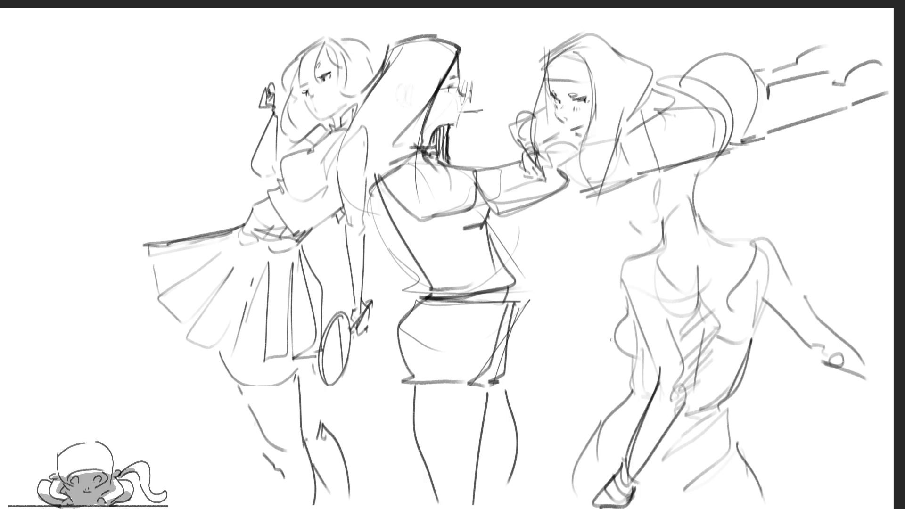
Darken the chest curve, draw the waistline, and lasso around her arm
mouse_move(614, 332)
mouse_down()
mouse_move(637, 357)
mouse_move(748, 348)
mouse_move(741, 350)
mouse_up()
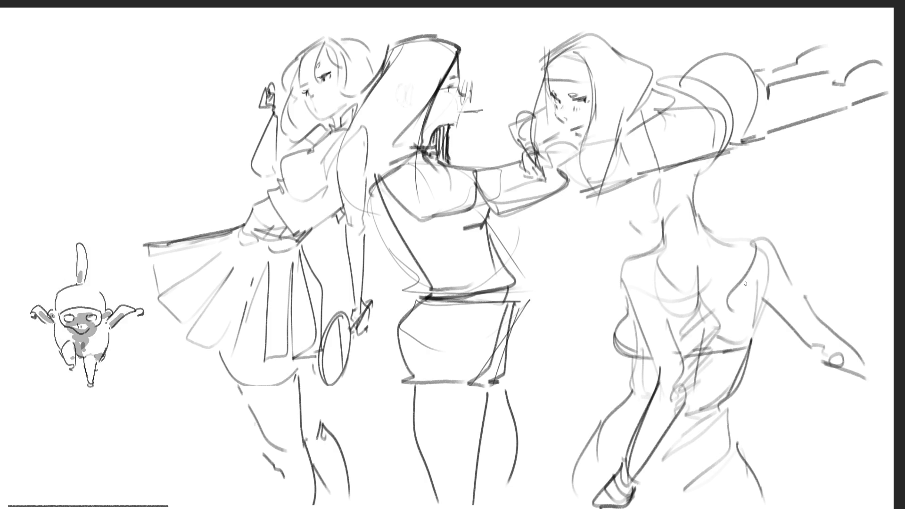
drag(631, 400, 724, 401)
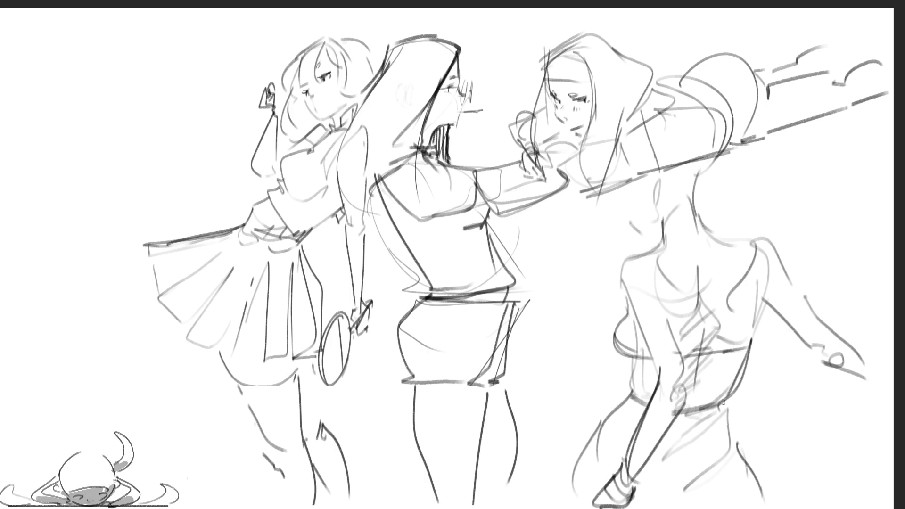
drag(732, 449, 715, 466)
drag(688, 483, 674, 499)
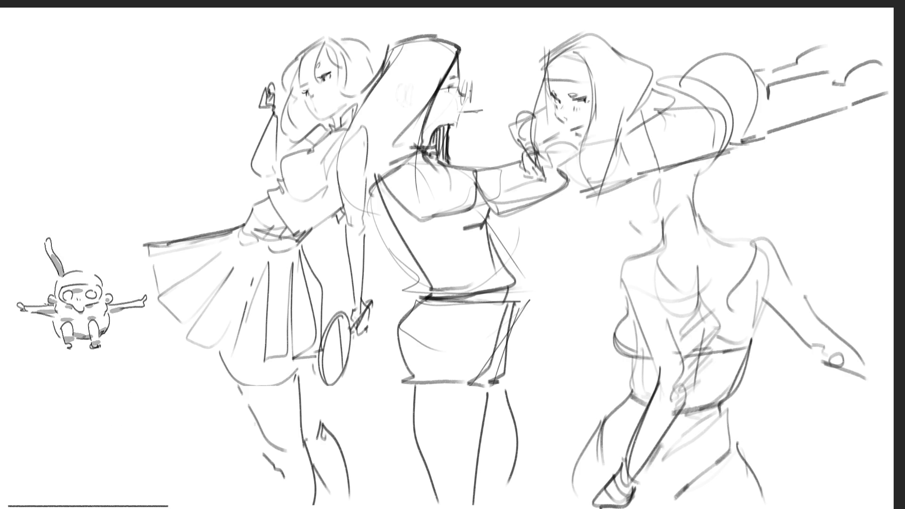
mouse_move(774, 223)
mouse_down()
mouse_move(723, 288)
mouse_move(697, 431)
mouse_move(715, 414)
mouse_move(737, 411)
mouse_move(874, 437)
mouse_move(892, 408)
mouse_up()
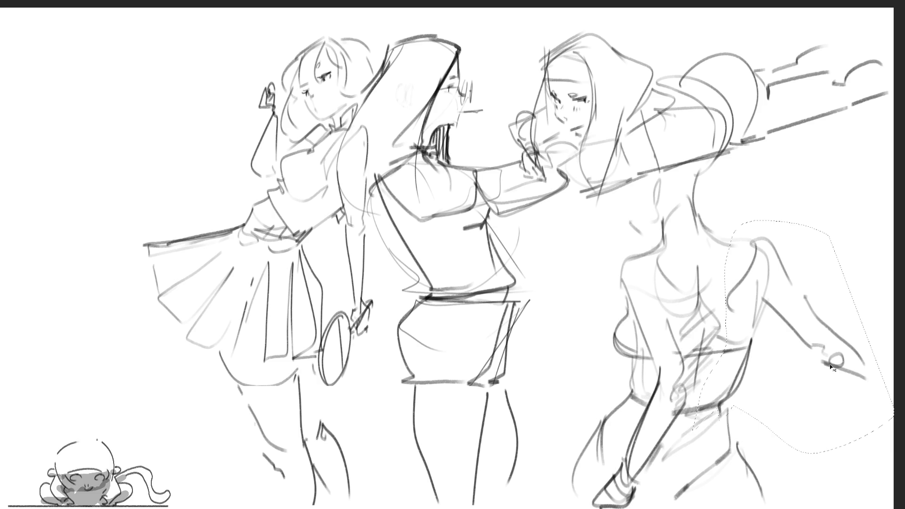
Nudge the lassoed arm to the left with a free transform and deselect
key(ctrl+t)
mouse_move(832, 357)
mouse_down()
mouse_move(838, 292)
mouse_move(797, 256)
mouse_up()
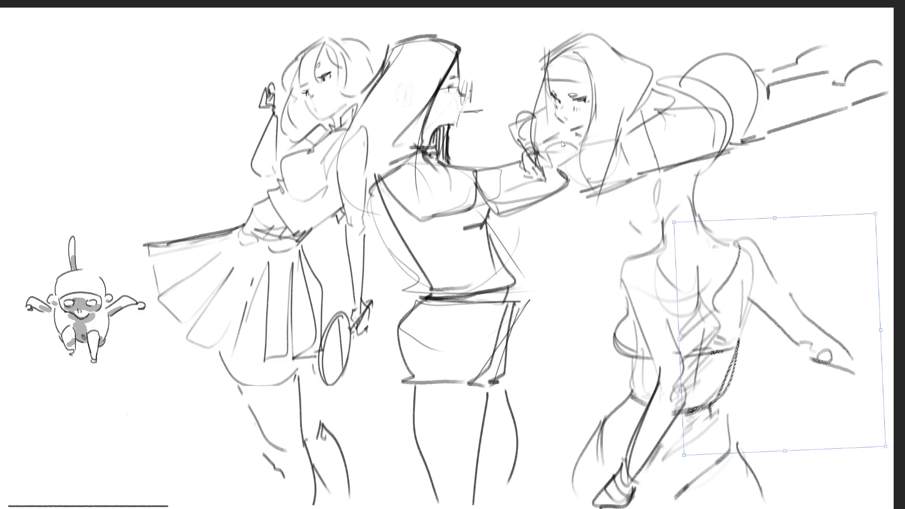
key(Return)
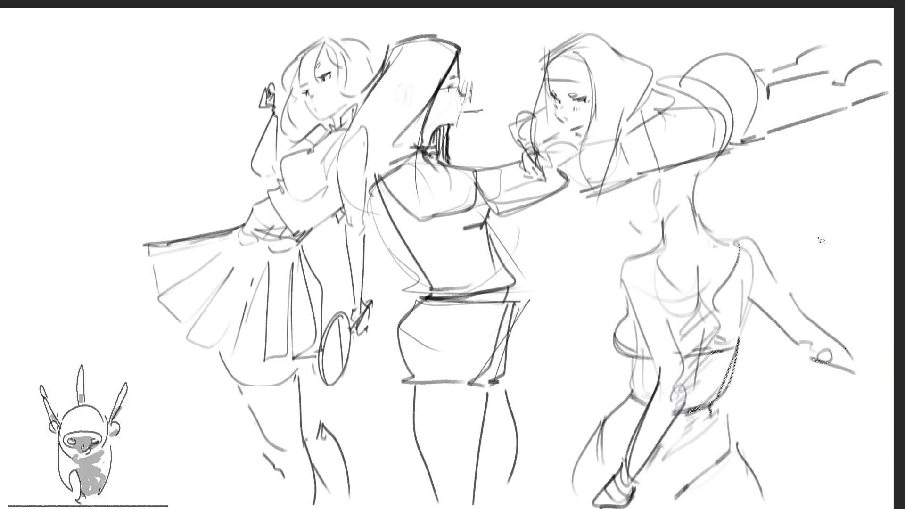
key(ctrl+d)
Lasso the right figure, delete it and clear the selection
mouse_move(832, 225)
mouse_down()
mouse_move(757, 176)
mouse_move(712, 167)
mouse_move(662, 180)
mouse_move(606, 240)
mouse_move(539, 508)
mouse_move(893, 490)
mouse_move(893, 285)
mouse_up()
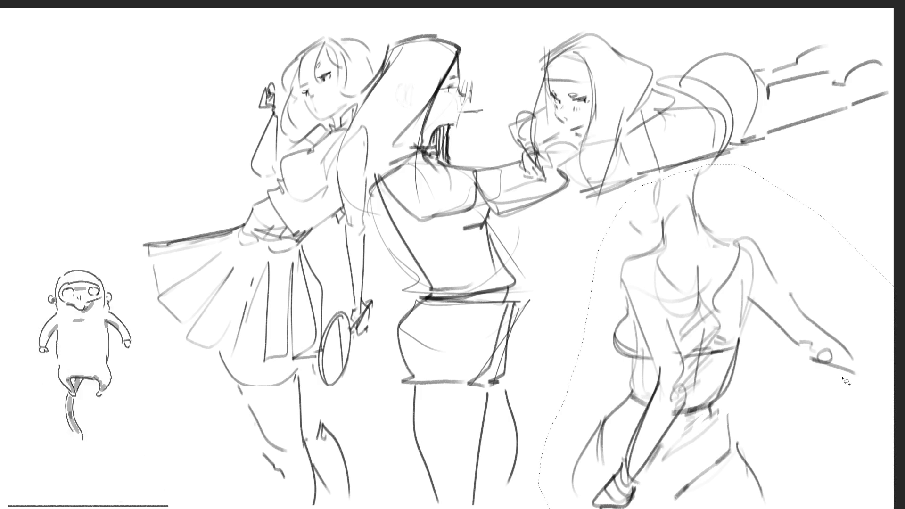
key(Delete)
key(ctrl+d)
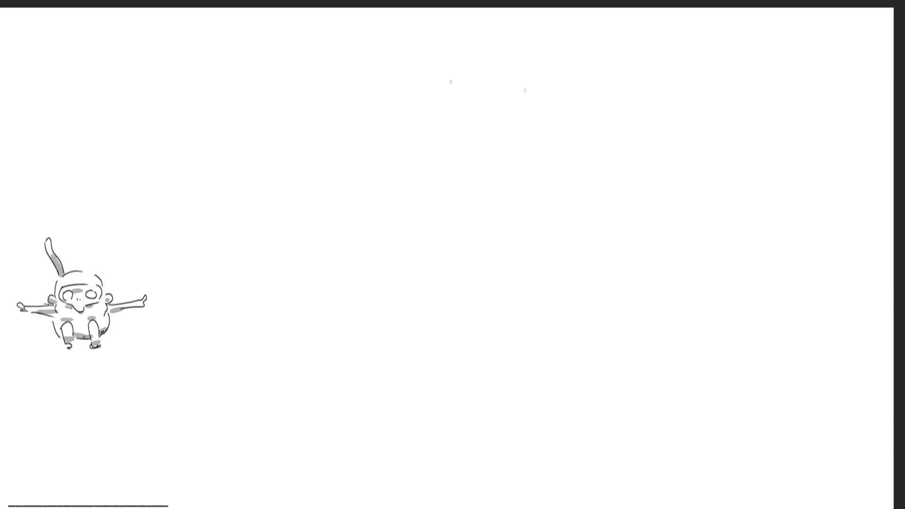
Rough in the bunny girl's head outline, left hair, eyes and brow marks
mouse_move(460, 85)
mouse_down()
mouse_move(469, 135)
mouse_move(476, 60)
mouse_move(522, 90)
mouse_up()
drag(463, 108, 528, 71)
mouse_move(532, 62)
mouse_down()
mouse_move(515, 103)
mouse_move(535, 172)
mouse_move(525, 203)
mouse_up()
drag(486, 34, 437, 68)
drag(468, 31, 422, 146)
drag(460, 66, 439, 168)
mouse_move(450, 108)
mouse_down()
mouse_move(428, 190)
mouse_move(441, 196)
mouse_up()
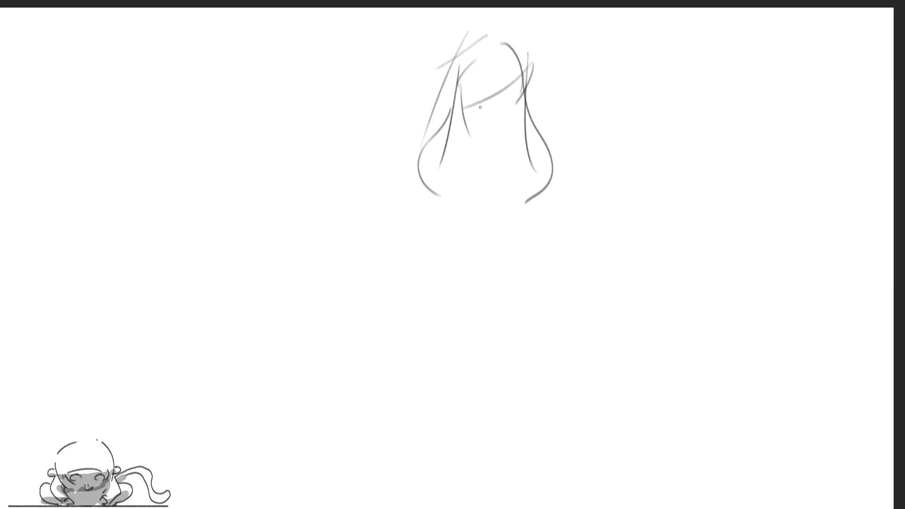
mouse_move(471, 110)
mouse_down()
mouse_move(506, 114)
mouse_move(494, 134)
mouse_up()
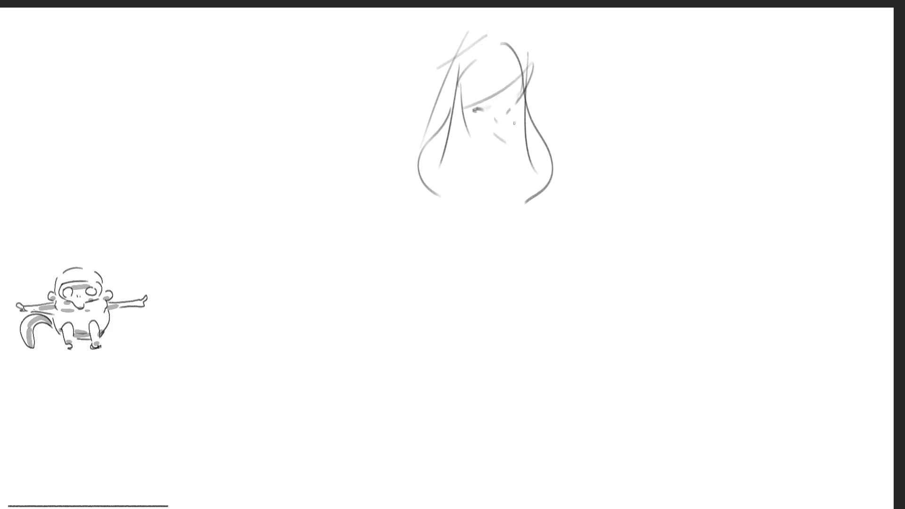
drag(508, 101, 517, 100)
drag(497, 96, 484, 101)
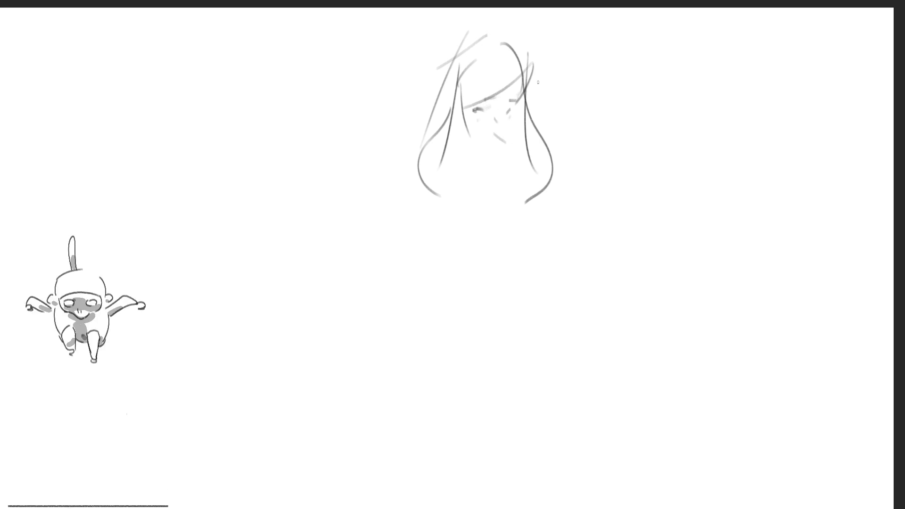
Draw tall bunny ears, a bow tie under the face, and longer left hair
mouse_move(462, 65)
mouse_down()
mouse_move(474, 8)
mouse_move(500, 8)
mouse_up()
drag(515, 44, 544, 9)
drag(530, 62, 565, 21)
mouse_move(497, 138)
mouse_down()
mouse_move(486, 143)
mouse_move(506, 135)
mouse_move(485, 169)
mouse_move(477, 152)
mouse_move(493, 170)
mouse_up()
drag(488, 166, 500, 183)
mouse_move(454, 59)
mouse_down()
mouse_move(414, 120)
mouse_move(437, 194)
mouse_up()
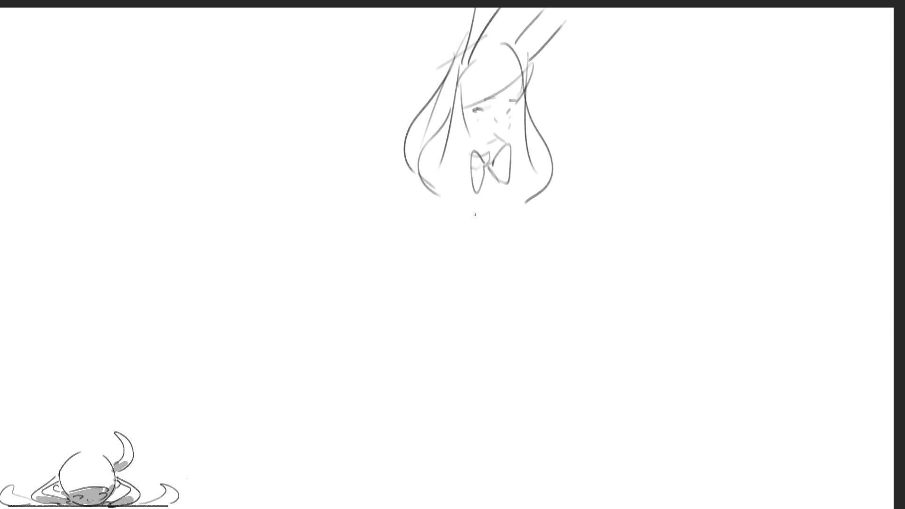
drag(414, 164, 408, 190)
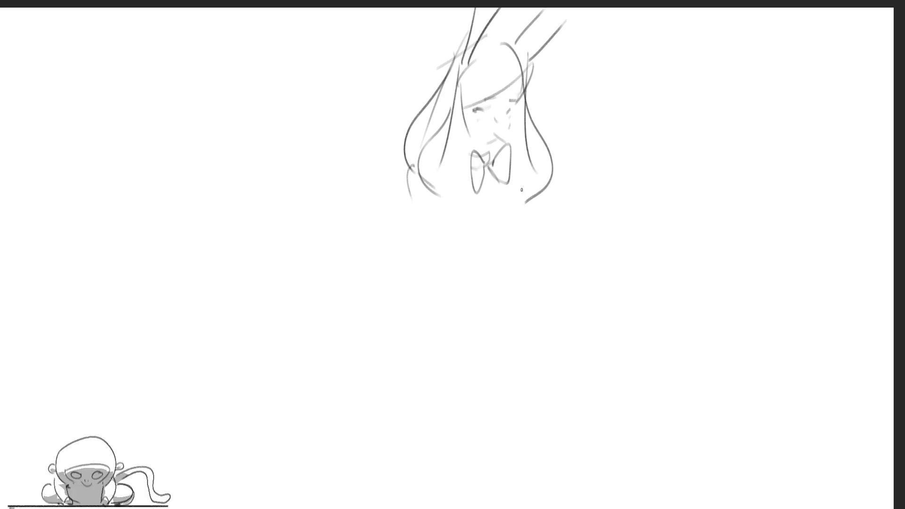
Add the right shoulder curving outward and the upper arm below it
drag(512, 155, 533, 158)
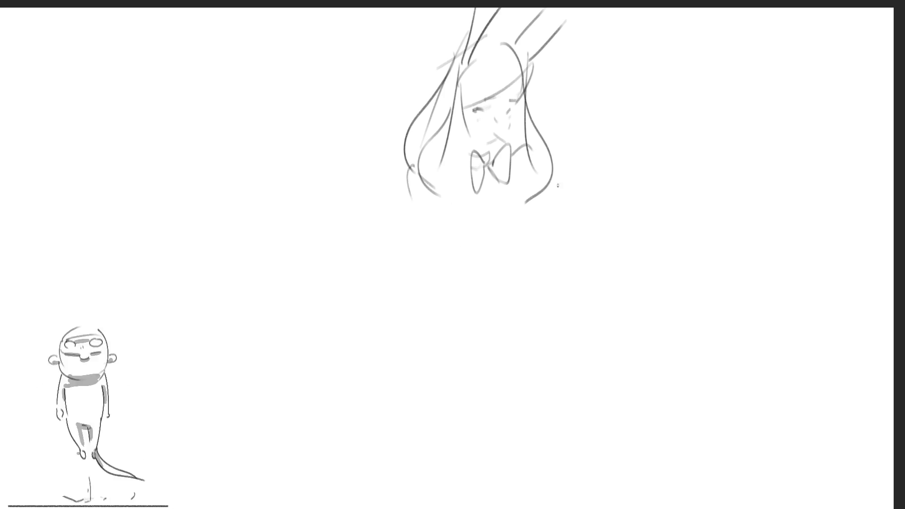
mouse_move(530, 74)
mouse_down()
mouse_move(581, 137)
mouse_move(572, 123)
mouse_move(558, 150)
mouse_move(586, 165)
mouse_move(565, 175)
mouse_up()
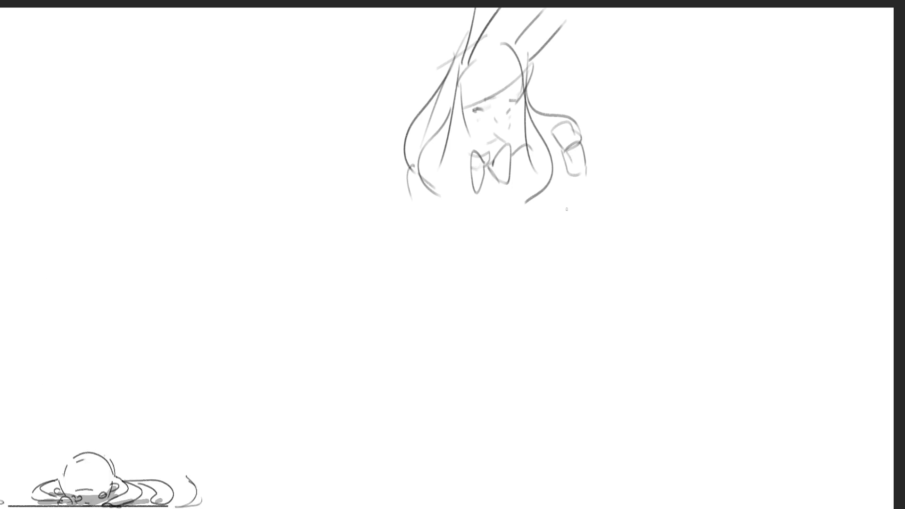
drag(566, 117, 536, 137)
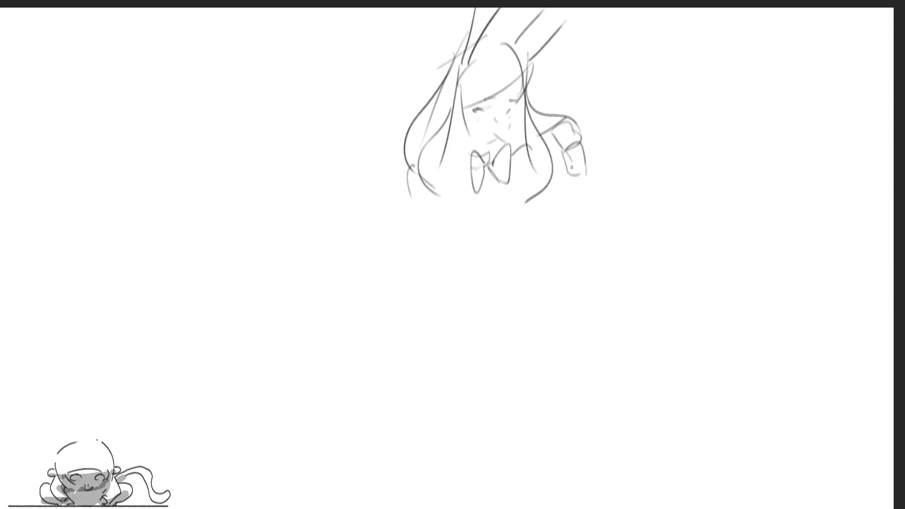
mouse_move(568, 174)
mouse_down()
mouse_move(557, 237)
mouse_move(588, 229)
mouse_up()
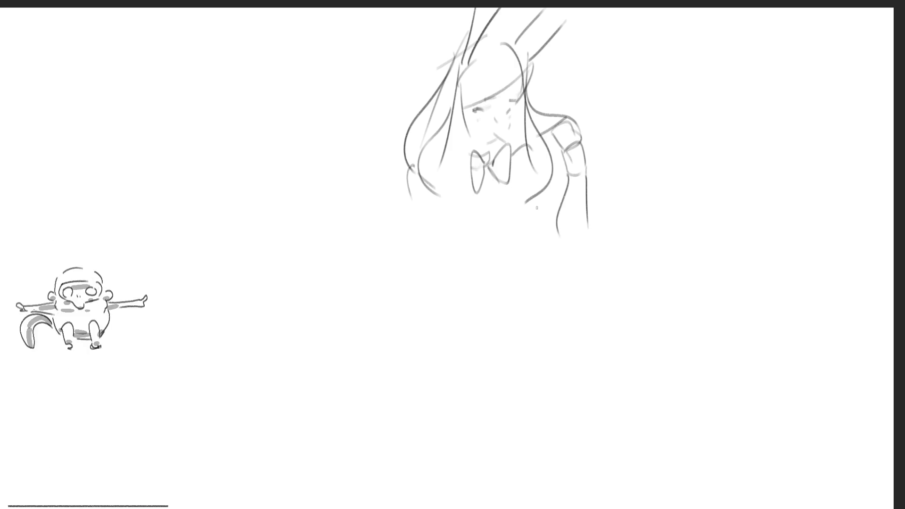
Draw the torso's sides, bust and under-bust curves, and the start of the right hip line
drag(554, 183, 562, 197)
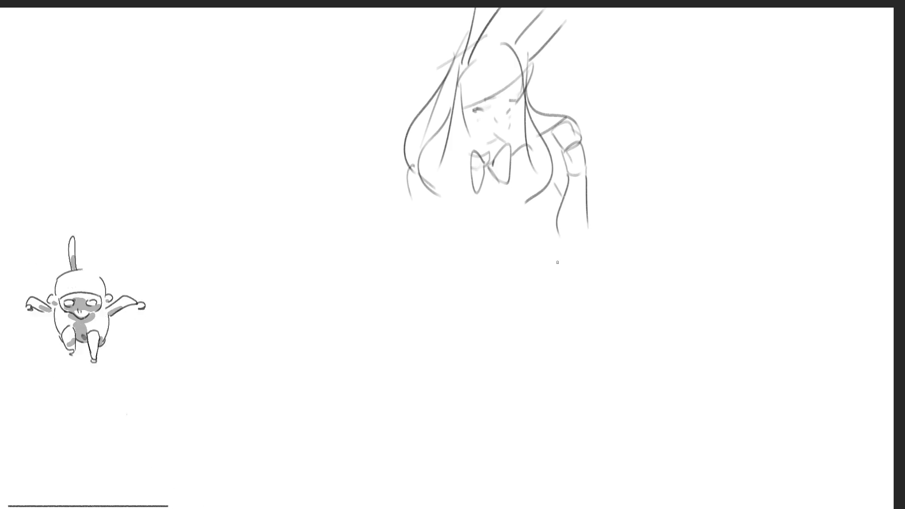
drag(587, 228, 570, 251)
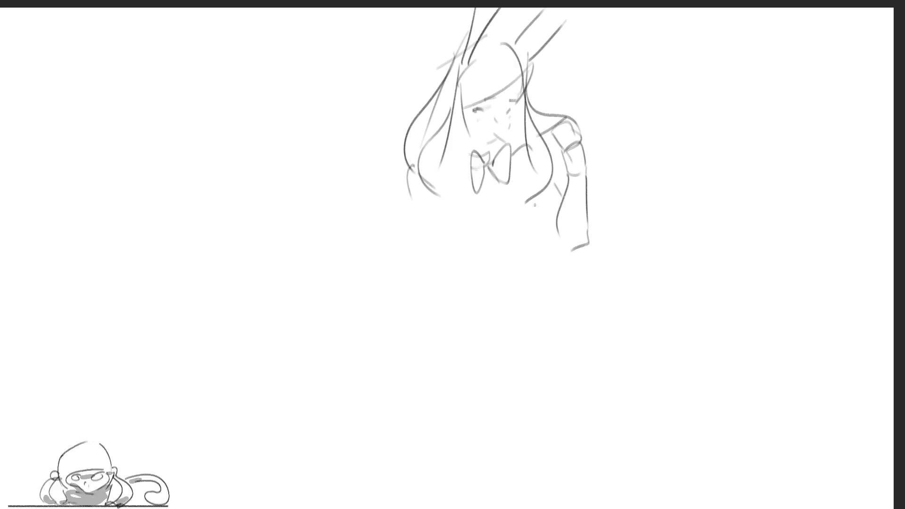
drag(532, 185, 528, 205)
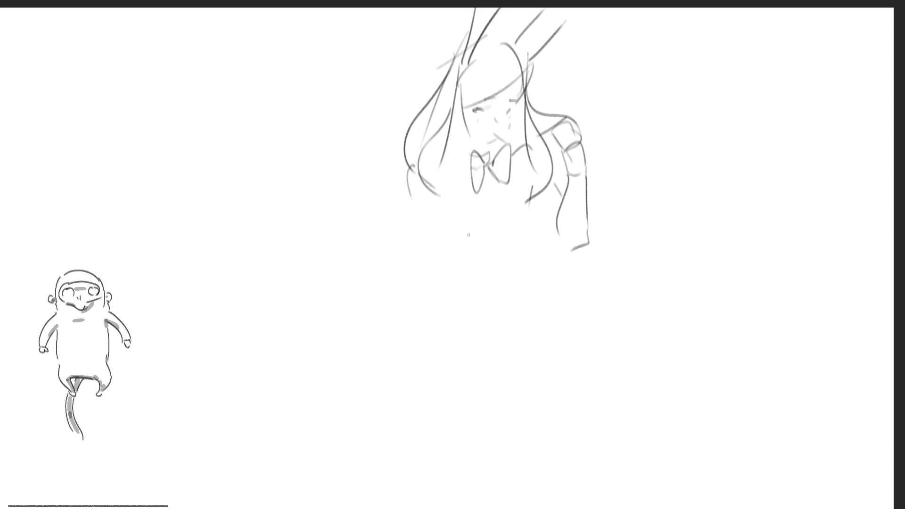
drag(448, 202, 442, 222)
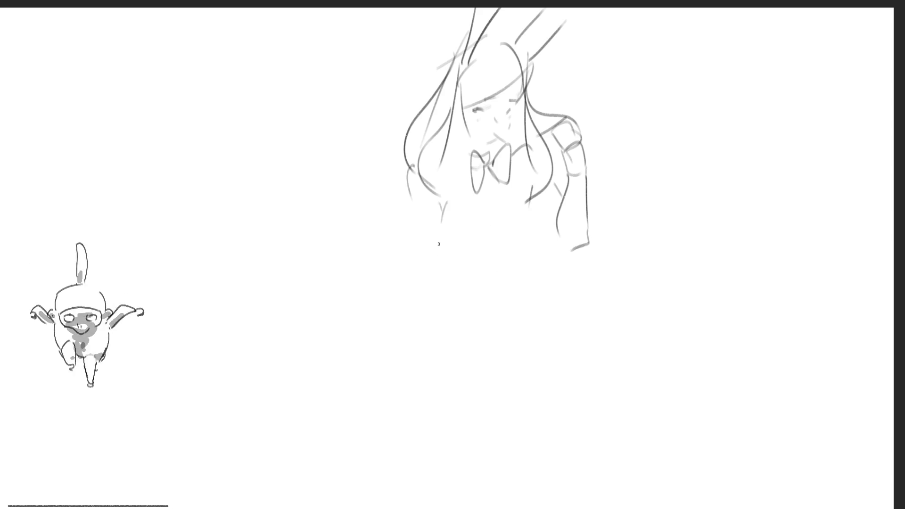
drag(440, 228, 483, 284)
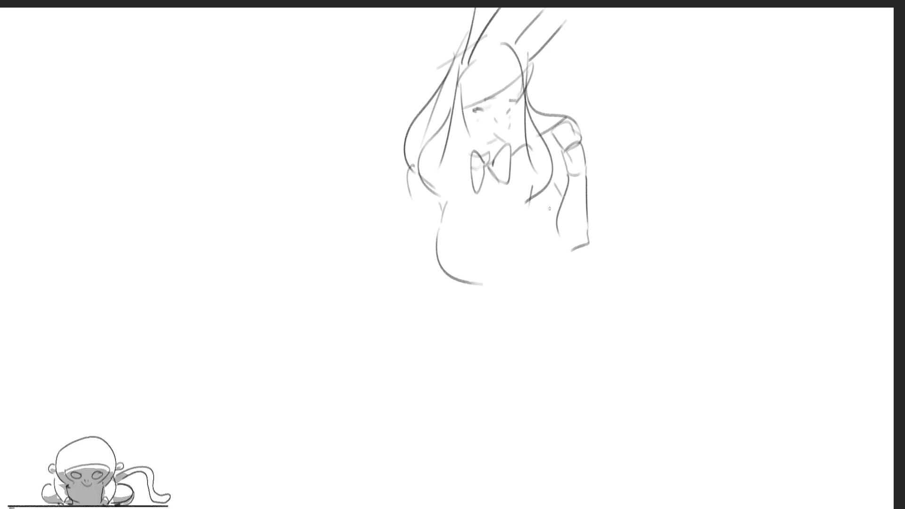
drag(539, 202, 547, 264)
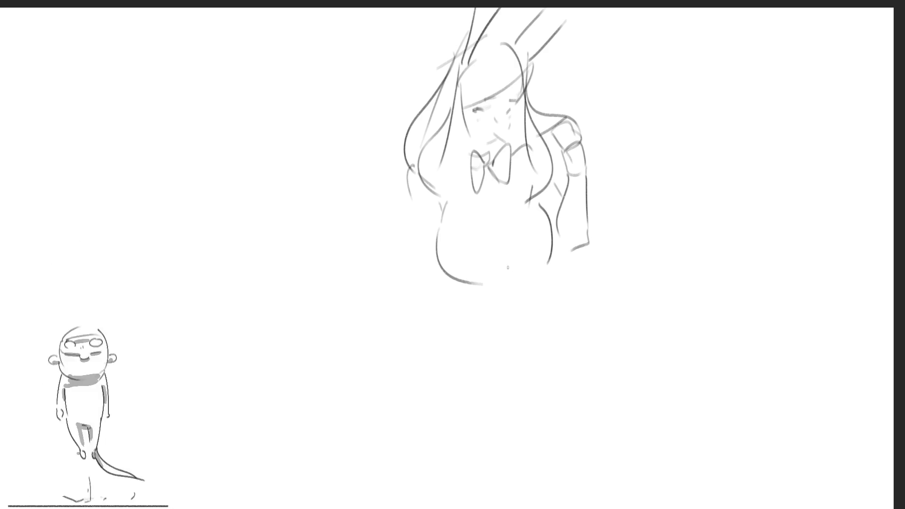
mouse_move(443, 237)
mouse_down()
mouse_move(486, 247)
mouse_move(535, 209)
mouse_move(486, 232)
mouse_up()
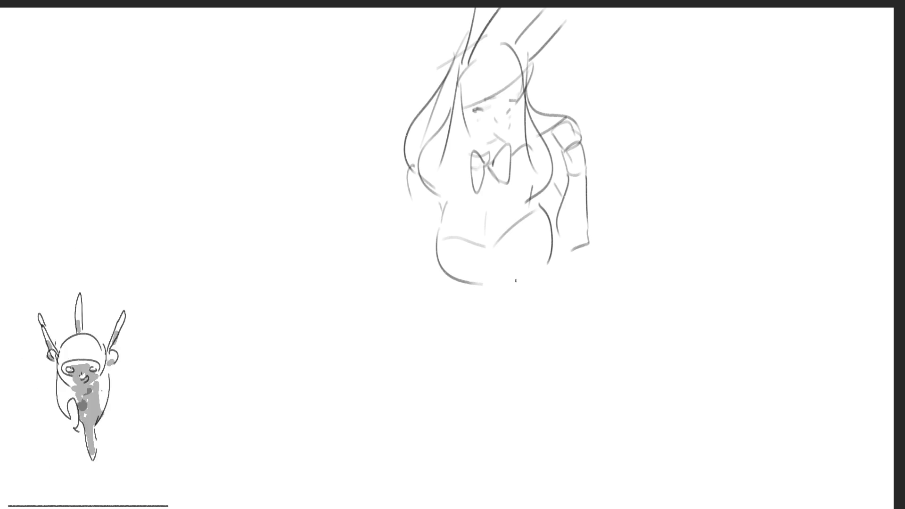
drag(551, 258, 550, 284)
drag(466, 289, 494, 311)
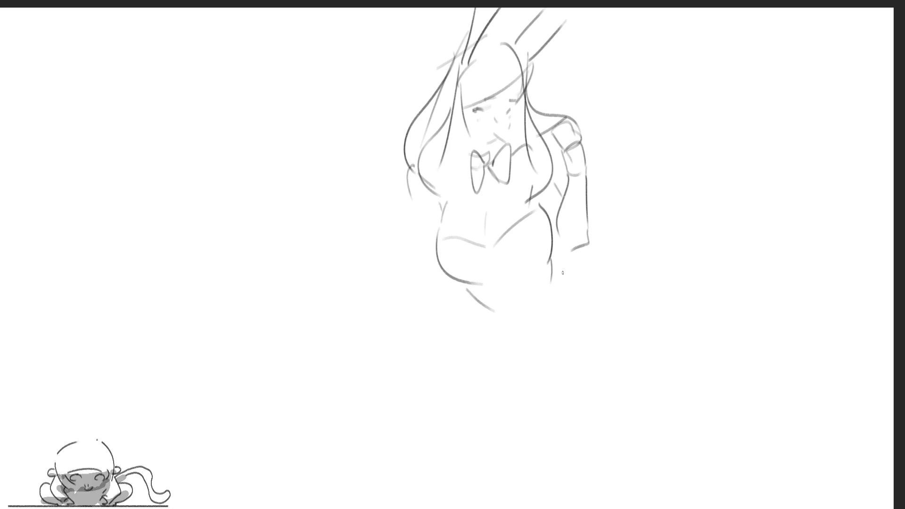
mouse_move(551, 259)
mouse_down()
mouse_move(568, 314)
mouse_move(582, 302)
mouse_move(607, 309)
mouse_move(654, 373)
mouse_move(645, 498)
mouse_up()
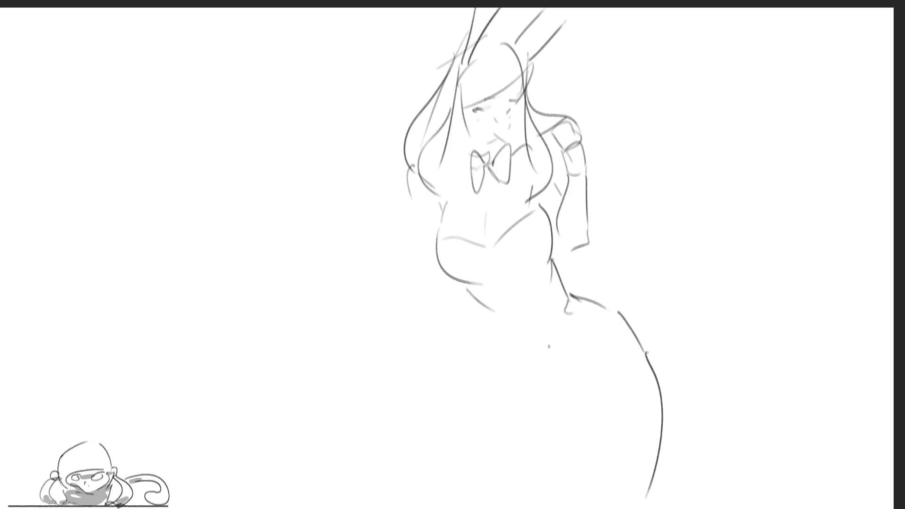
Sketch the outer hip, right thigh, extended left waist and inner leg lines
drag(613, 368, 590, 400)
drag(603, 343, 598, 356)
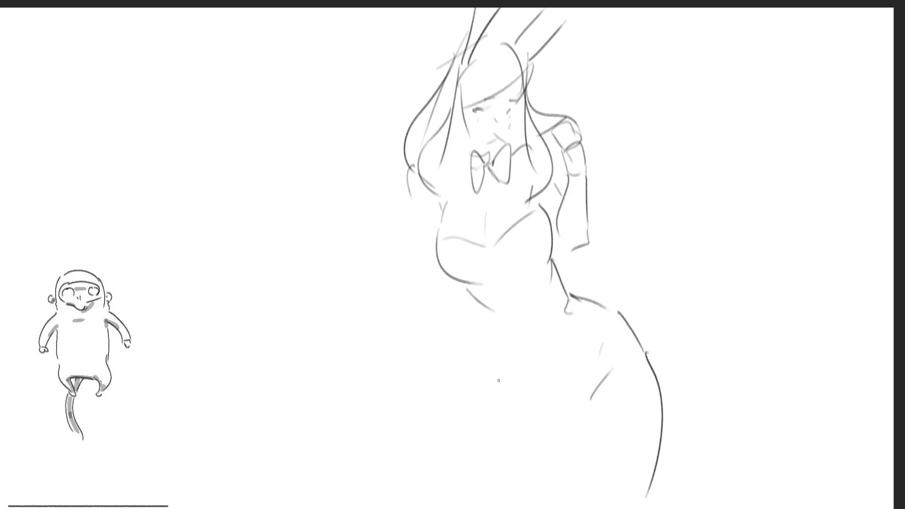
drag(489, 315, 492, 393)
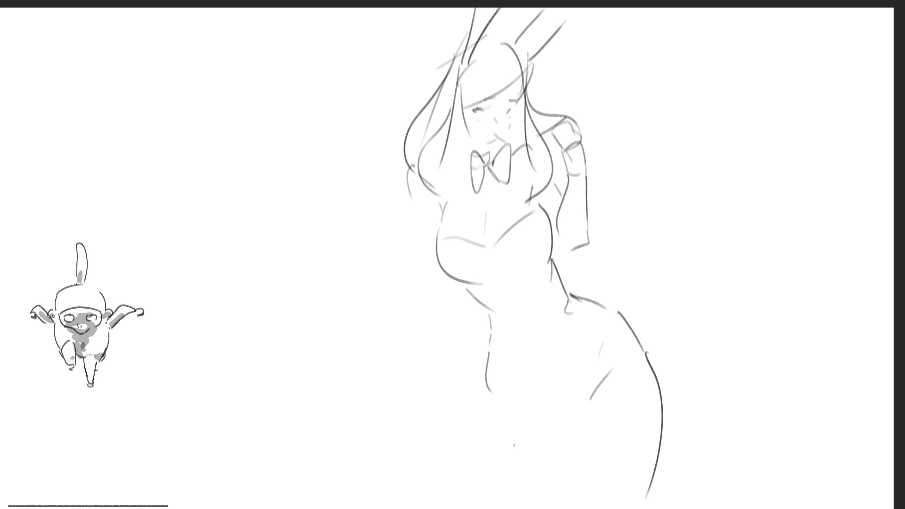
drag(491, 389, 456, 503)
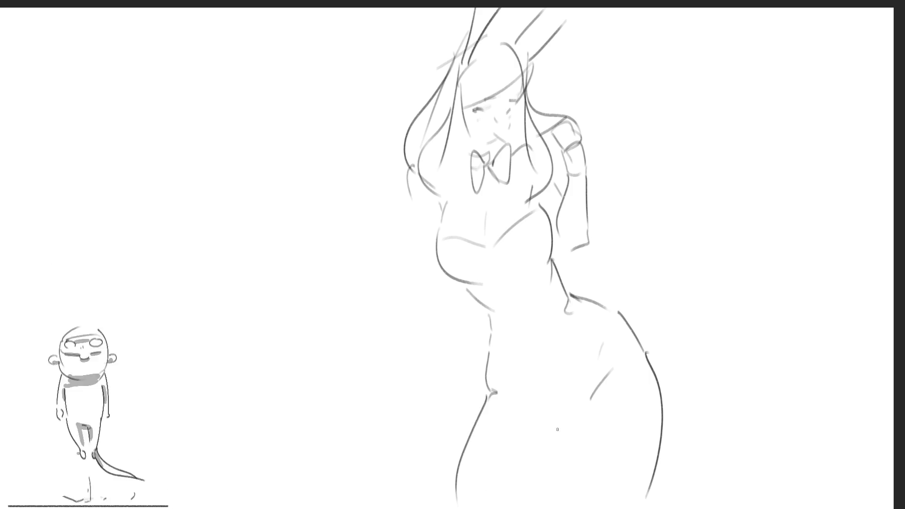
drag(573, 406, 520, 496)
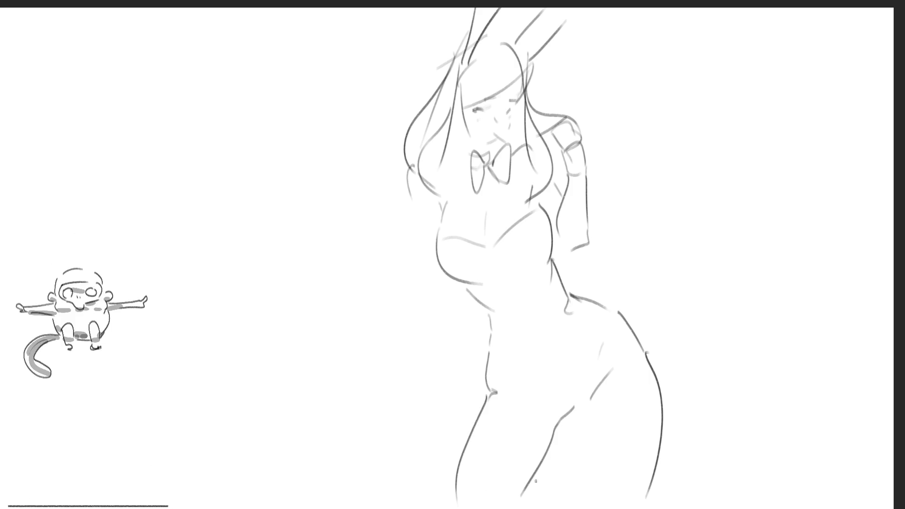
drag(524, 391, 559, 399)
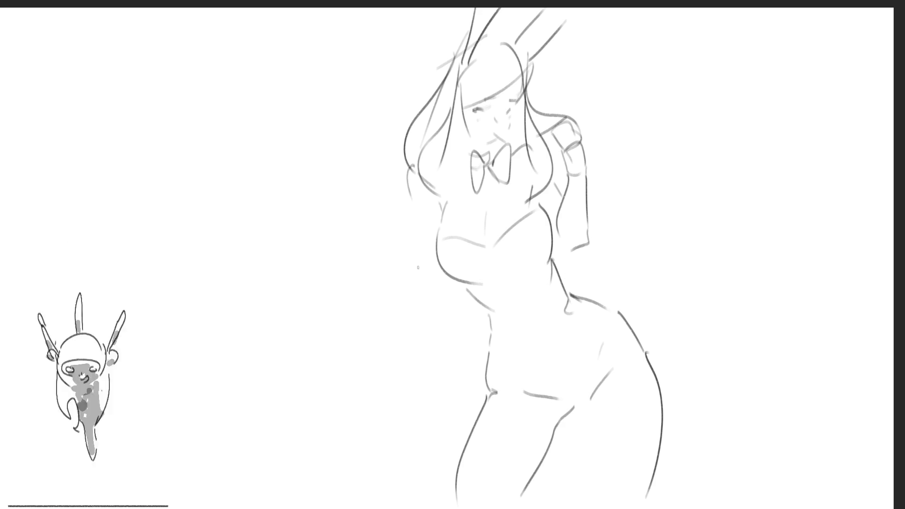
Draw the hanging left arm and hand, thigh contours and the leotard's leg opening
drag(415, 210, 434, 284)
drag(442, 281, 469, 400)
drag(431, 295, 451, 396)
mouse_move(454, 362)
mouse_down()
mouse_move(469, 411)
mouse_move(453, 431)
mouse_move(483, 449)
mouse_move(460, 475)
mouse_move(466, 487)
mouse_up()
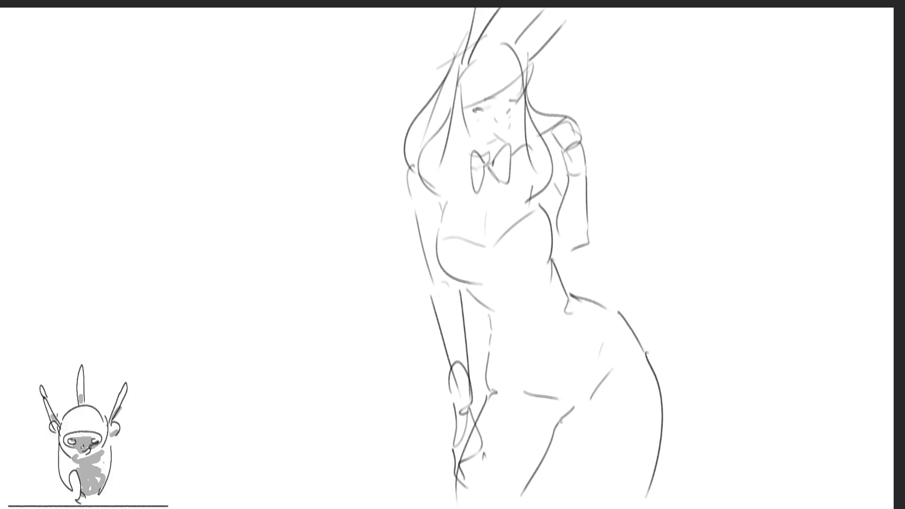
drag(590, 398, 598, 489)
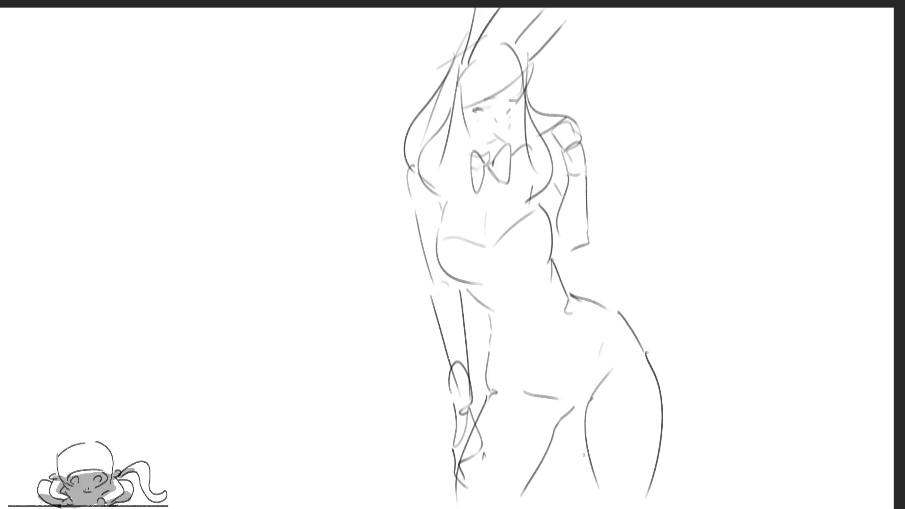
drag(600, 307, 586, 395)
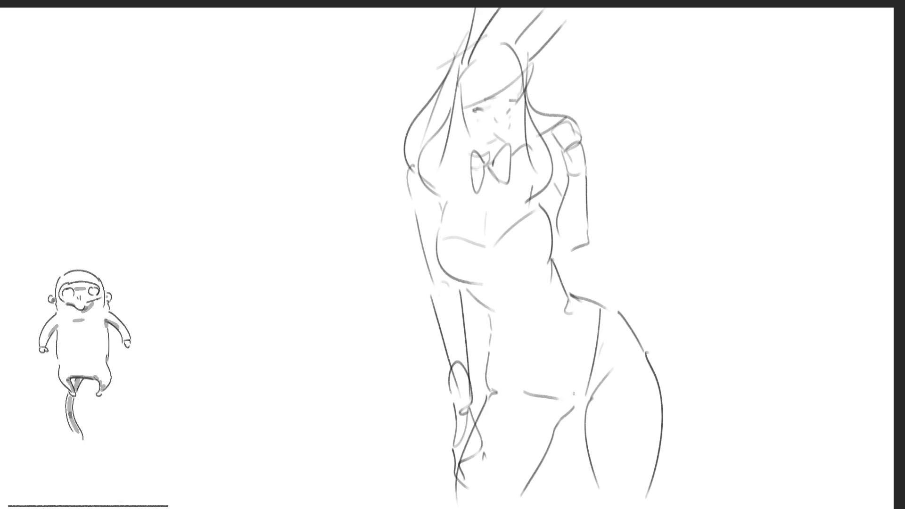
drag(487, 347, 546, 391)
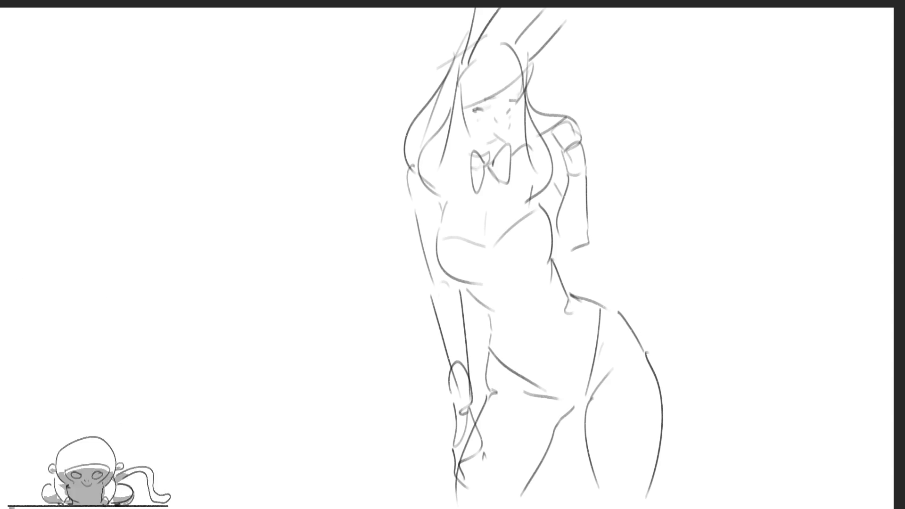
Lasso around the bunny girl's lower-body lines to select them
mouse_move(786, 433)
mouse_down()
mouse_move(716, 348)
mouse_move(590, 287)
mouse_up()
mouse_move(571, 293)
mouse_down()
mouse_move(576, 349)
mouse_move(556, 394)
mouse_move(478, 293)
mouse_move(491, 390)
mouse_up()
mouse_move(523, 379)
mouse_down()
mouse_move(485, 351)
mouse_move(482, 393)
mouse_move(468, 359)
mouse_move(410, 507)
mouse_move(797, 487)
mouse_move(596, 377)
mouse_move(756, 481)
mouse_up()
Nudge the selected lower body up and shrink it slightly, then deselect
key(ctrl+t)
drag(651, 400, 648, 395)
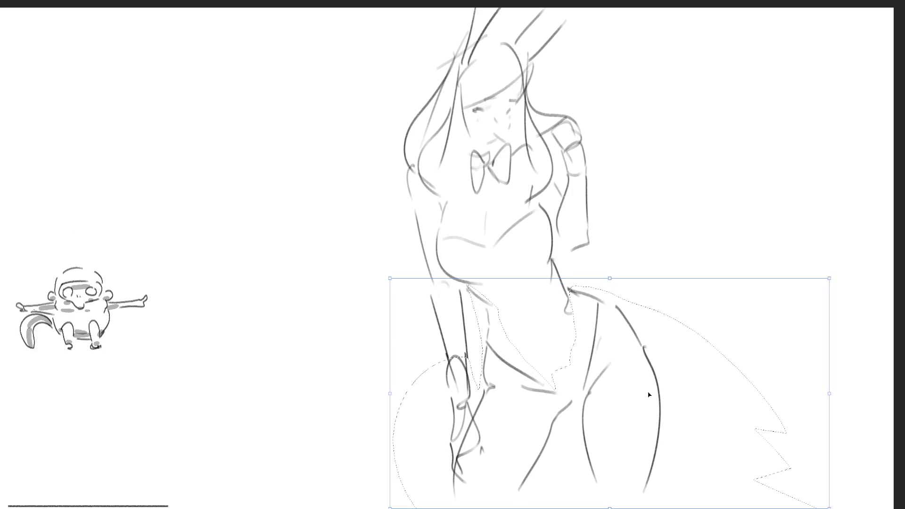
drag(830, 275, 821, 279)
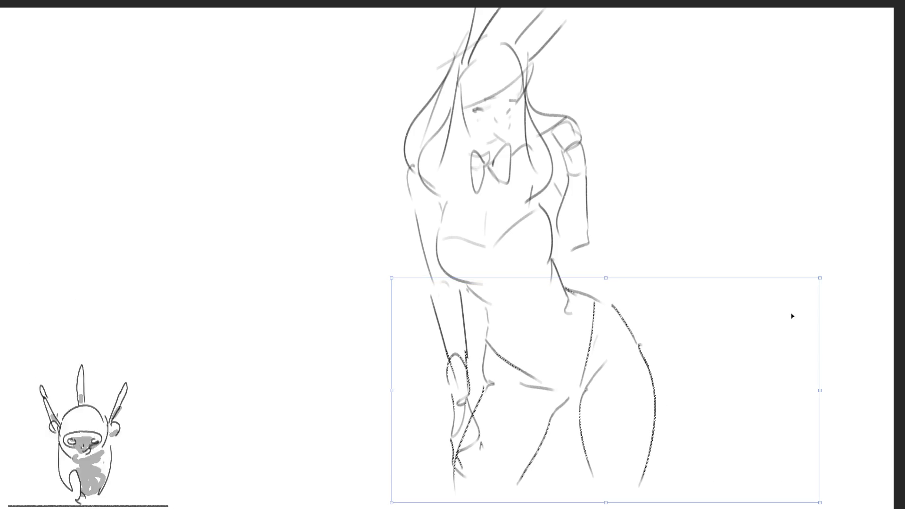
key(Return)
key(ctrl+d)
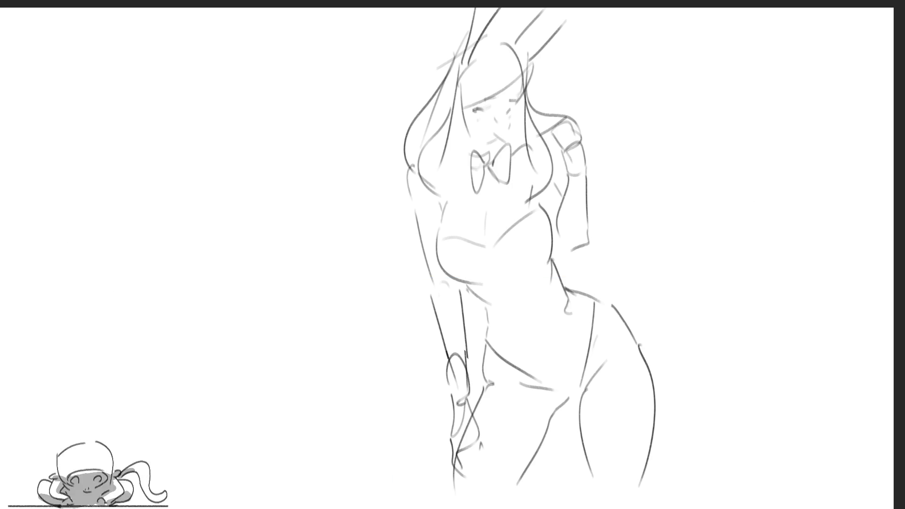
Redraw the left hair strand, add a top-of-head arc, darker bangs and chin marks, undoing stray hatching
drag(466, 43, 423, 107)
key(ctrl+z)
drag(455, 45, 420, 112)
drag(489, 43, 508, 41)
drag(510, 86, 454, 108)
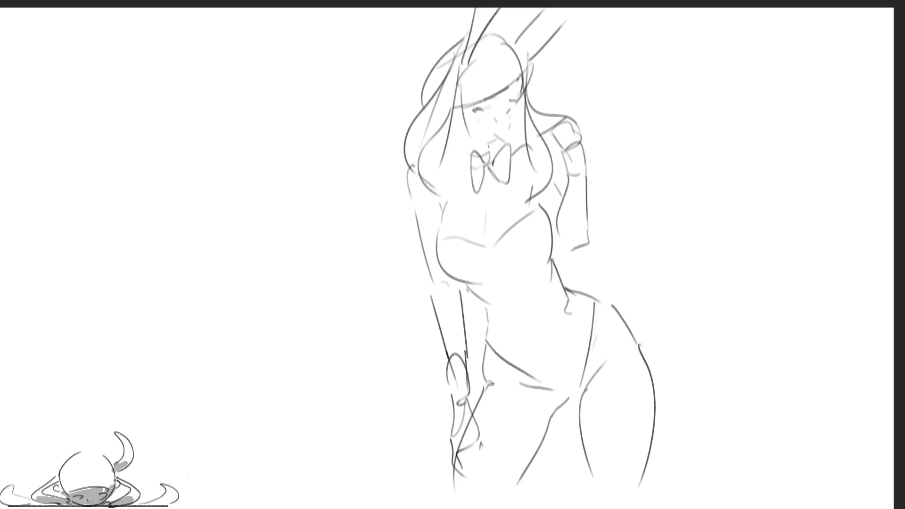
drag(491, 143, 492, 153)
mouse_move(495, 142)
mouse_down()
mouse_move(496, 150)
mouse_move(513, 146)
mouse_up()
mouse_move(517, 104)
mouse_down()
mouse_move(517, 144)
mouse_move(521, 131)
mouse_up()
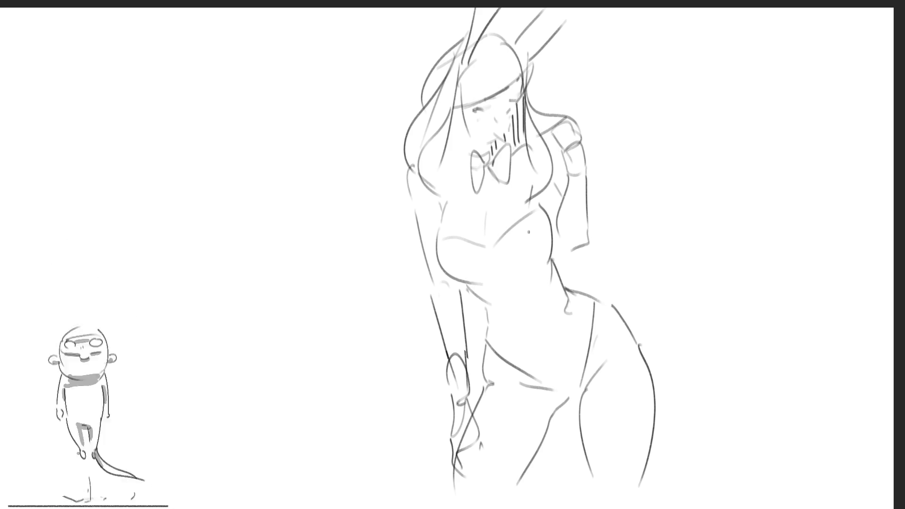
key(ctrl+z)
key(ctrl+z)
key(ctrl+z)
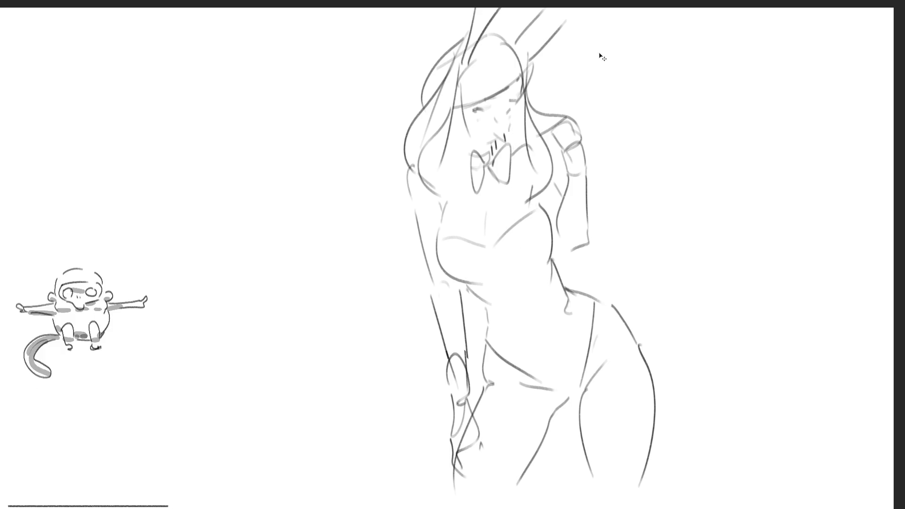
key(ctrl+z)
key(ctrl+z)
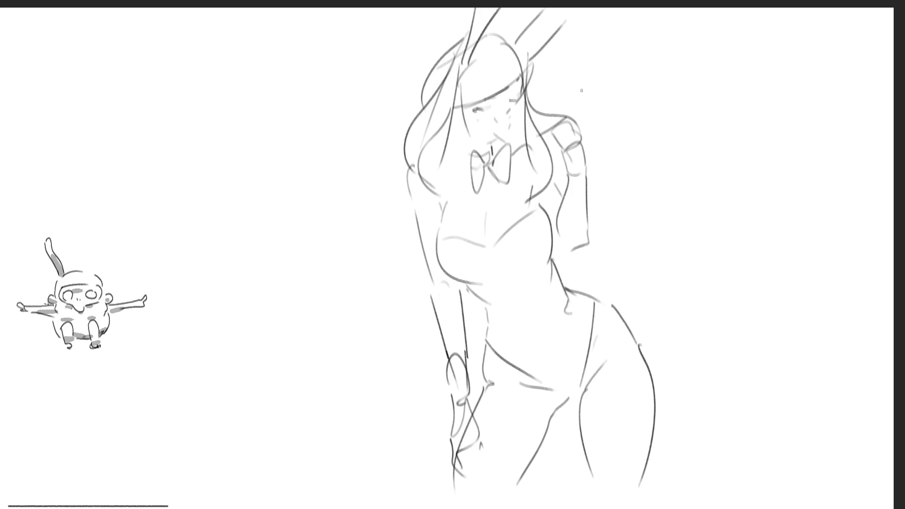
key(ctrl+z)
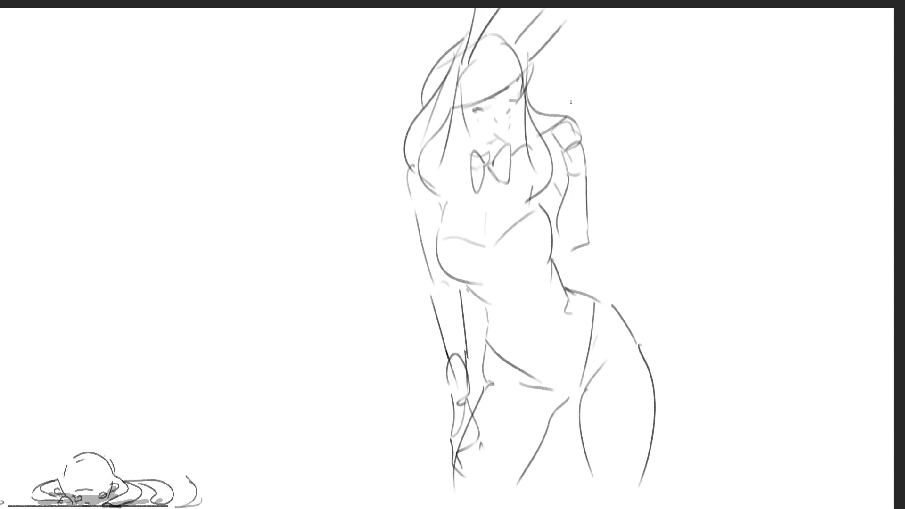
Add a mark under the chin and a hand resting at her waist, undoing stray strokes
drag(488, 146, 496, 144)
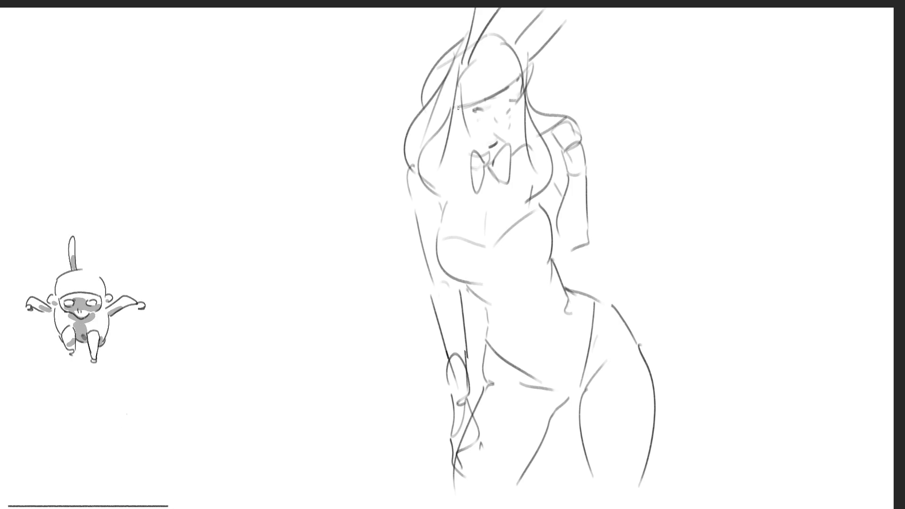
mouse_move(450, 114)
mouse_down()
mouse_move(465, 159)
mouse_move(447, 174)
mouse_up()
key(ctrl+z)
key(ctrl+z)
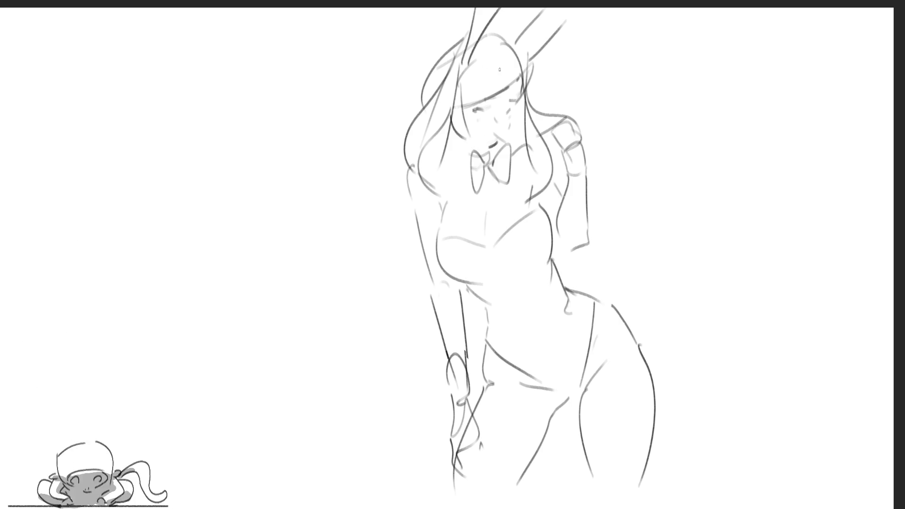
mouse_move(464, 143)
mouse_down()
mouse_move(462, 160)
mouse_move(441, 163)
mouse_up()
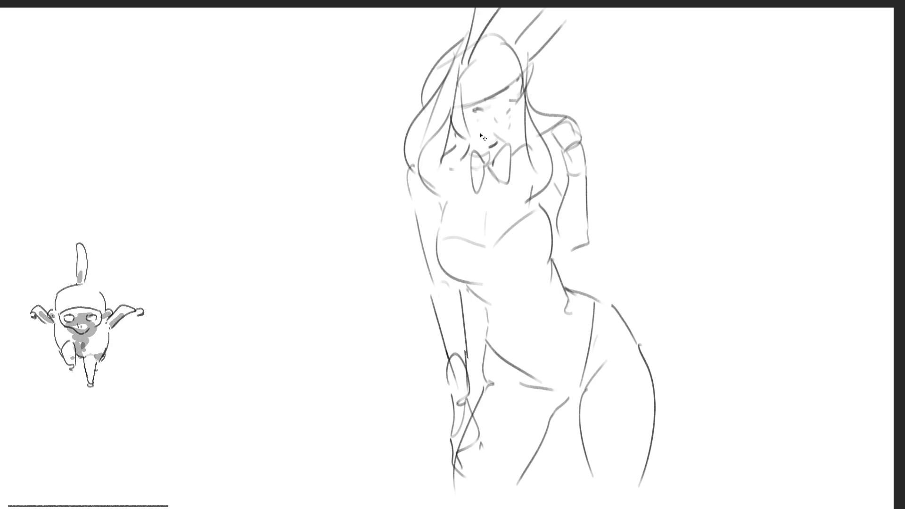
key(ctrl+z)
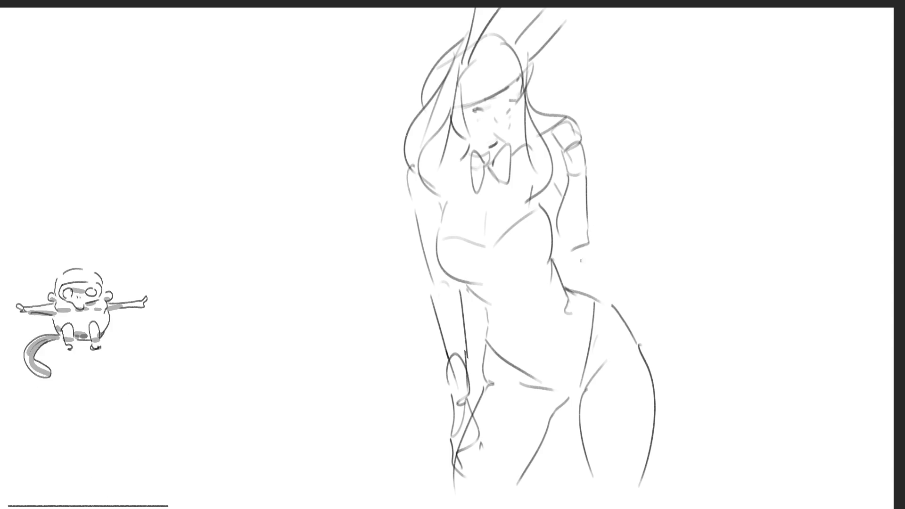
drag(557, 268, 575, 288)
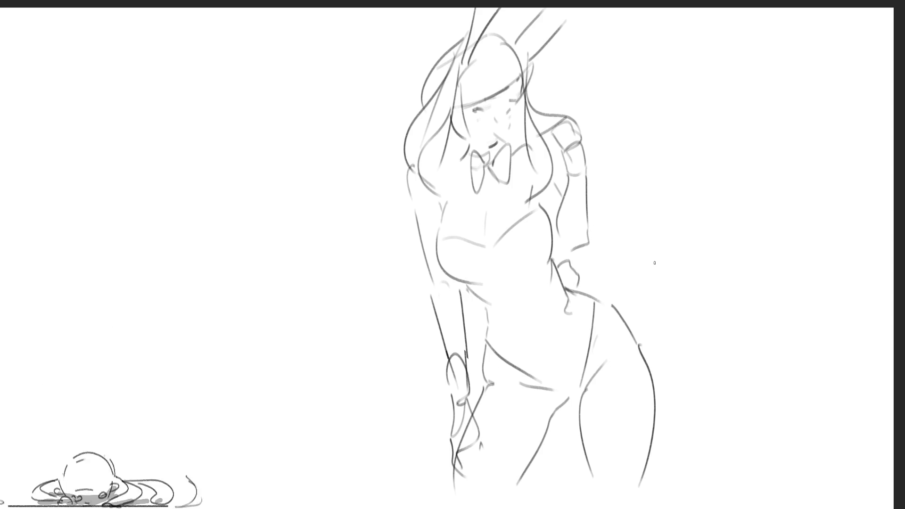
key(ctrl+t)
Drag the bunny-girl sketch rightward across the canvas and commit the transform
mouse_move(611, 178)
mouse_down()
mouse_move(855, 185)
mouse_move(837, 188)
mouse_up()
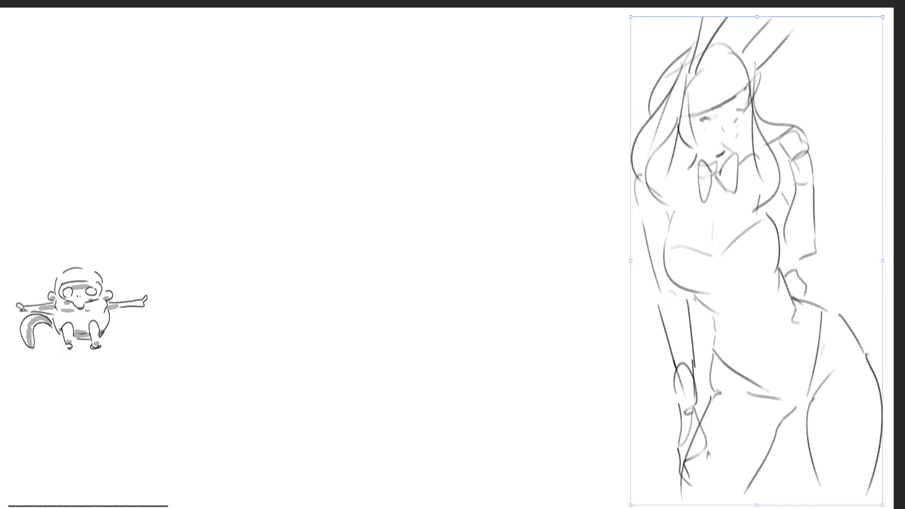
key(Return)
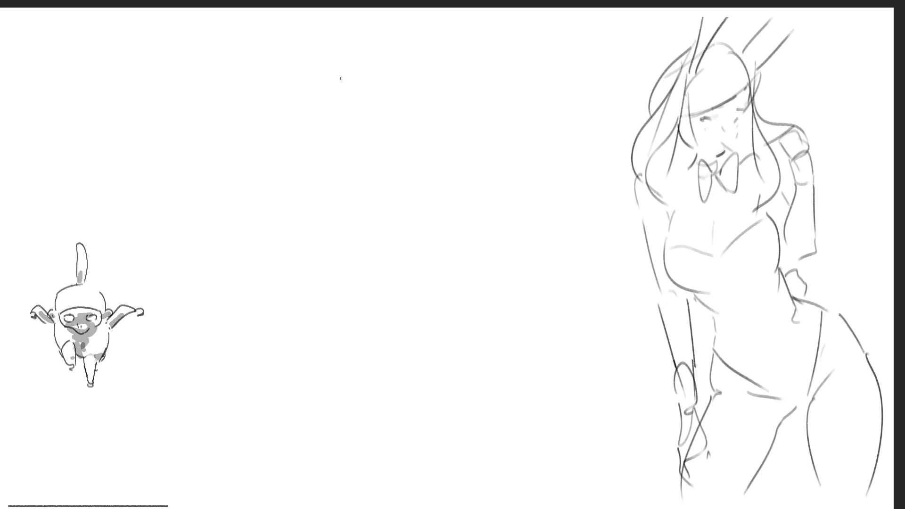
Sketch the new figure's oval head with eyes, surrounding hair and left cheek strokes
mouse_move(354, 67)
mouse_down()
mouse_move(387, 37)
mouse_move(401, 96)
mouse_up()
drag(362, 73, 404, 79)
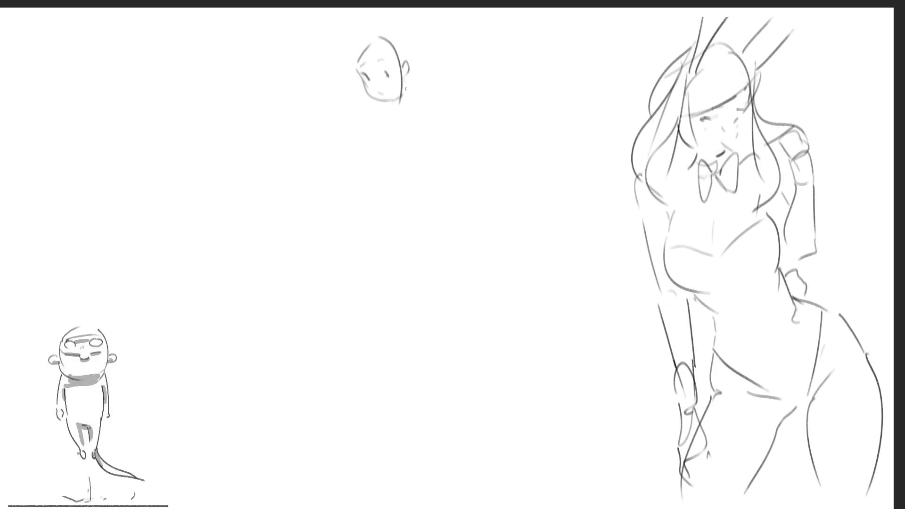
mouse_move(350, 45)
mouse_down()
mouse_move(347, 64)
mouse_move(362, 74)
mouse_up()
mouse_move(359, 66)
mouse_down()
mouse_move(383, 56)
mouse_move(400, 103)
mouse_up()
drag(411, 43, 418, 71)
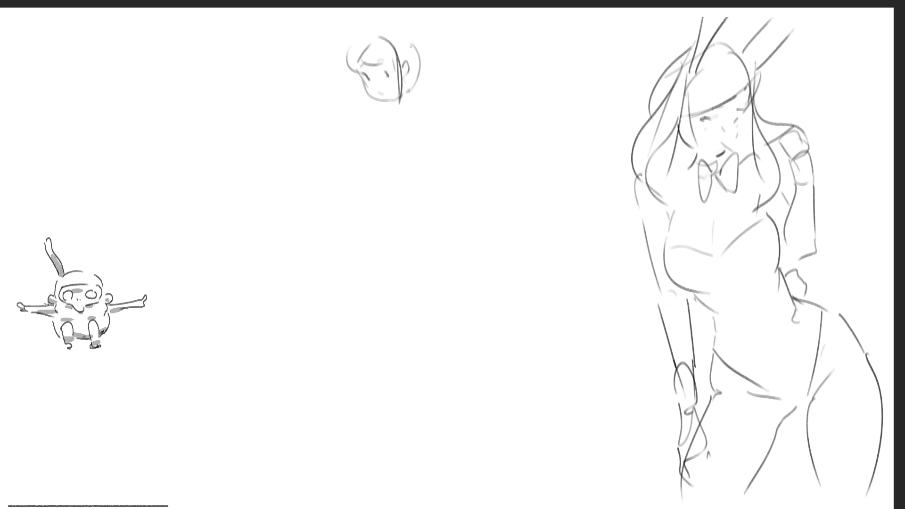
mouse_move(354, 74)
mouse_down()
mouse_move(365, 94)
mouse_move(402, 112)
mouse_move(376, 117)
mouse_move(385, 122)
mouse_move(408, 100)
mouse_up()
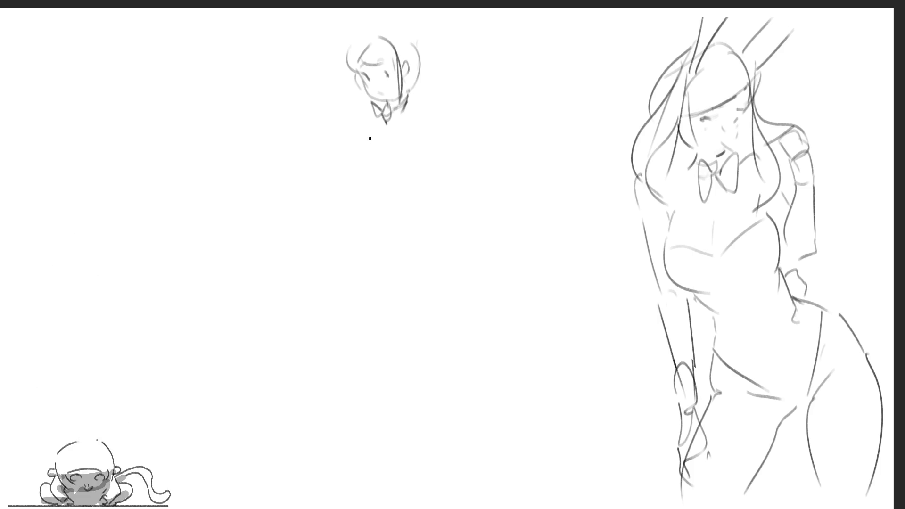
Draw the collar, shoulder, and a small hand raised beside the face with its arm
mouse_move(400, 108)
mouse_down()
mouse_move(388, 125)
mouse_move(396, 133)
mouse_move(403, 120)
mouse_up()
drag(410, 104, 428, 153)
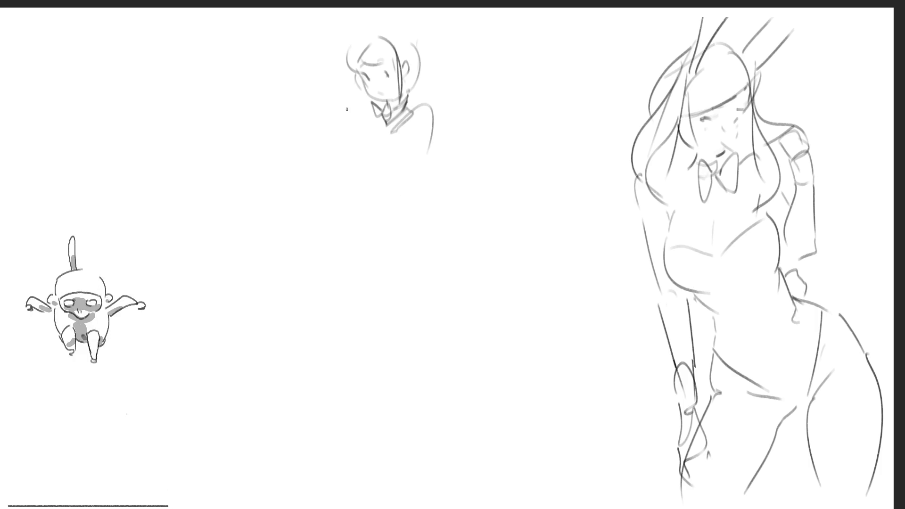
mouse_move(345, 76)
mouse_down()
mouse_move(340, 94)
mouse_move(358, 97)
mouse_up()
drag(336, 89, 331, 101)
drag(343, 96, 332, 116)
drag(330, 97, 311, 146)
drag(336, 109, 335, 140)
drag(335, 135, 354, 124)
Add the chest and torso lines, the back, and a long arm ending in a hand
drag(323, 156, 377, 139)
mouse_move(381, 124)
mouse_down()
mouse_move(388, 120)
mouse_move(356, 130)
mouse_move(356, 183)
mouse_move(368, 183)
mouse_up()
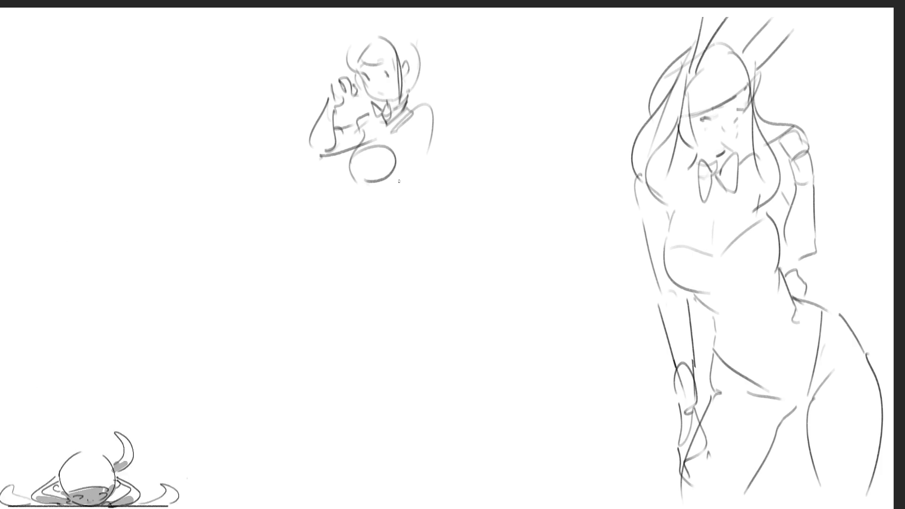
drag(408, 132, 404, 174)
drag(430, 143, 422, 262)
drag(428, 197, 421, 268)
drag(418, 238, 427, 285)
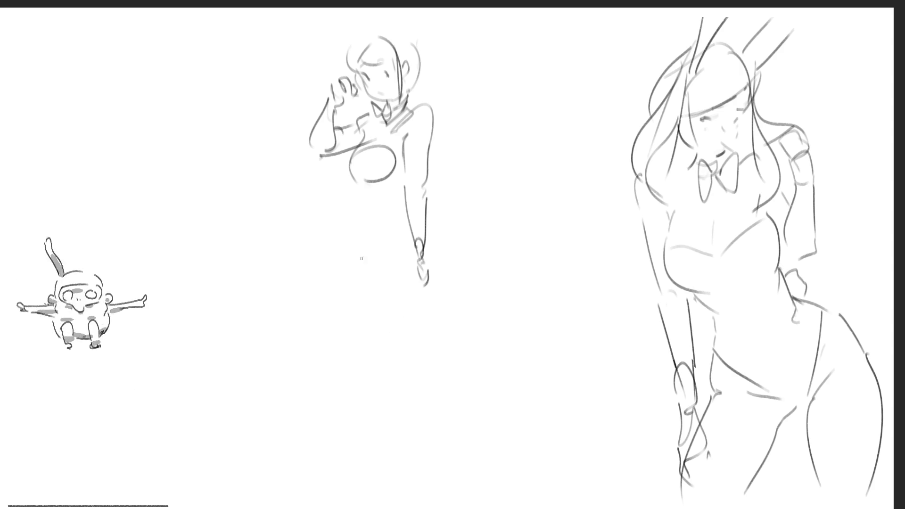
Undo a stray oval below the chest, then redraw the chest curve, left torso and waist
drag(402, 200, 395, 213)
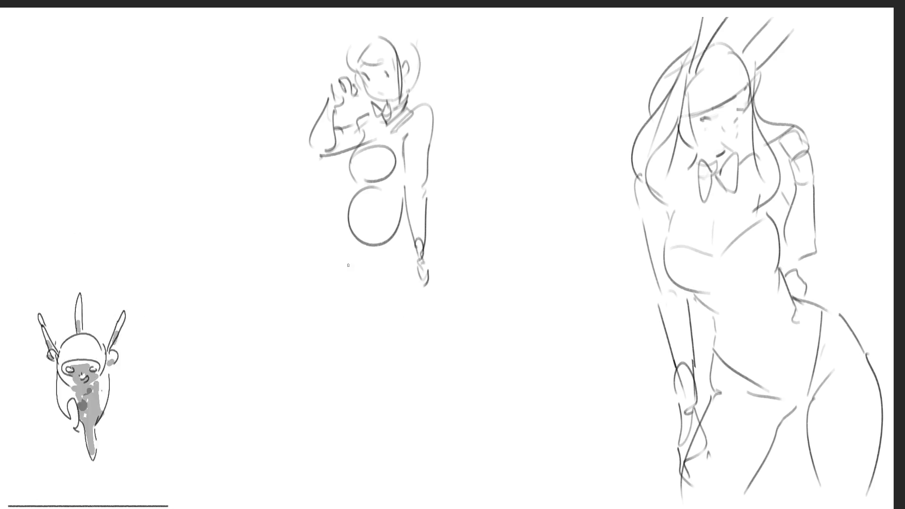
key(ctrl+z)
mouse_move(362, 138)
mouse_down()
mouse_move(348, 178)
mouse_move(397, 183)
mouse_move(354, 201)
mouse_up()
drag(341, 182, 335, 216)
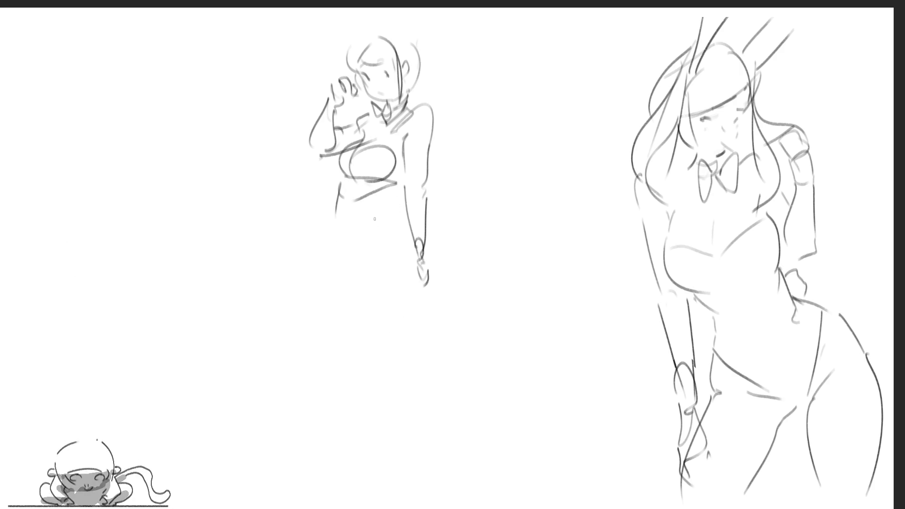
mouse_move(403, 192)
mouse_down()
mouse_move(394, 228)
mouse_move(403, 244)
mouse_up()
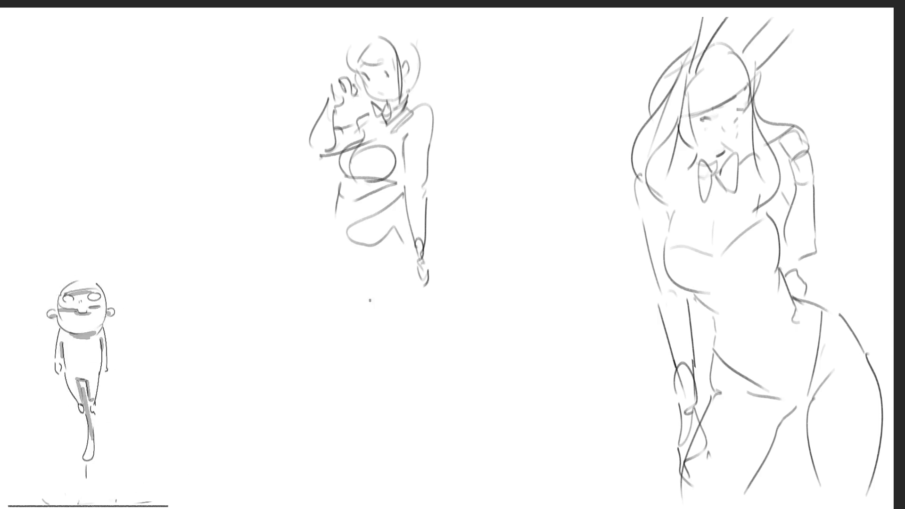
Draw the hips and long legs down to the canvas bottom, plus waist and hip curves
mouse_move(335, 217)
mouse_down()
mouse_move(343, 258)
mouse_move(332, 260)
mouse_move(413, 421)
mouse_up()
mouse_move(421, 244)
mouse_down()
mouse_move(429, 372)
mouse_move(417, 414)
mouse_up()
drag(429, 366, 434, 508)
drag(380, 377, 417, 508)
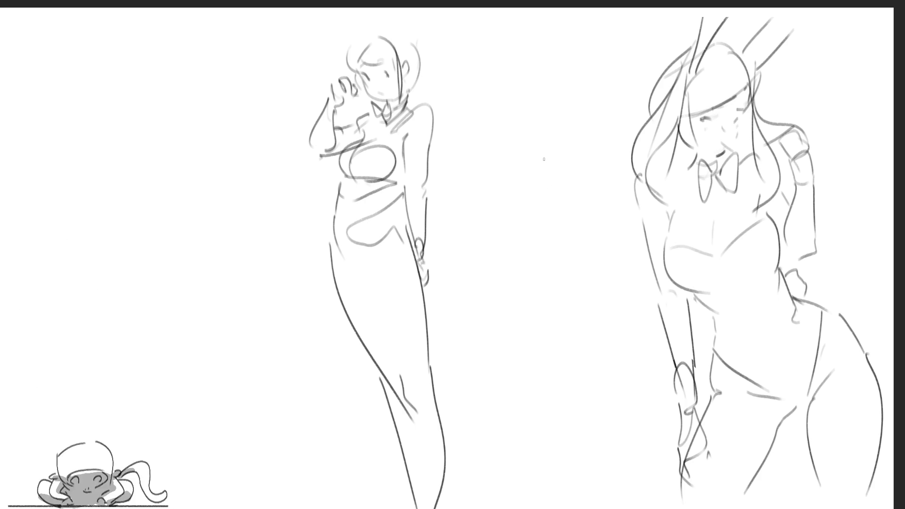
drag(340, 254, 365, 310)
mouse_move(366, 286)
mouse_down()
mouse_move(359, 296)
mouse_move(400, 229)
mouse_up()
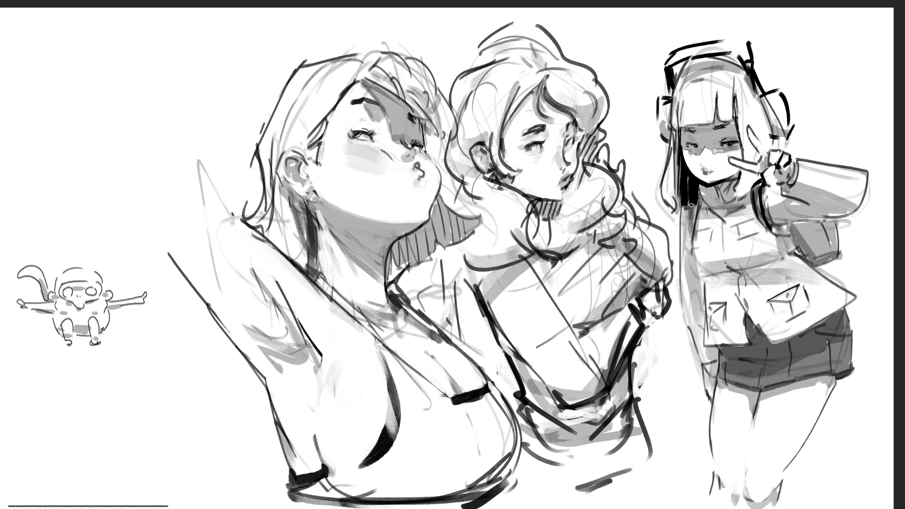
Darken the right girl's ear cups, thicken her headband, and shade her shoulder bag
mouse_move(662, 100)
mouse_down()
mouse_move(665, 141)
mouse_move(667, 104)
mouse_up()
mouse_move(669, 68)
mouse_down()
mouse_move(684, 49)
mouse_move(750, 43)
mouse_up()
mouse_move(750, 49)
mouse_down()
mouse_move(745, 61)
mouse_move(763, 99)
mouse_move(785, 95)
mouse_move(783, 114)
mouse_up()
drag(774, 83, 782, 134)
mouse_move(785, 101)
mouse_down()
mouse_move(788, 132)
mouse_move(776, 88)
mouse_up()
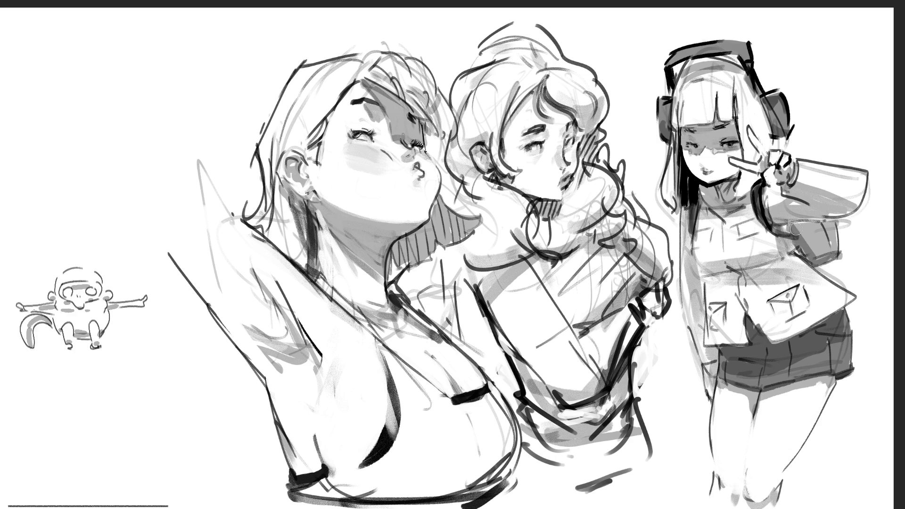
mouse_move(791, 229)
mouse_down()
mouse_move(825, 259)
mouse_move(828, 243)
mouse_up()
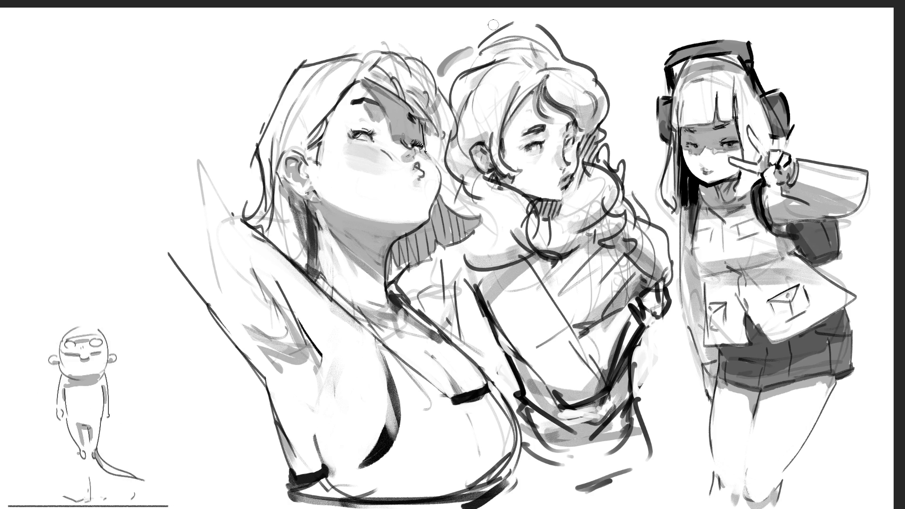
Add a dark stroke and tick strokes to the middle girl's hair and a neck stroke
drag(469, 45, 442, 69)
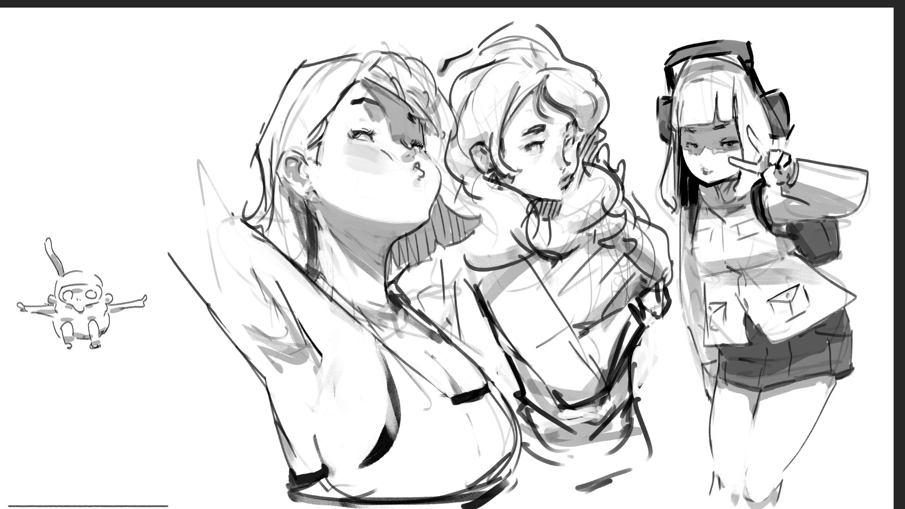
drag(447, 52, 448, 72)
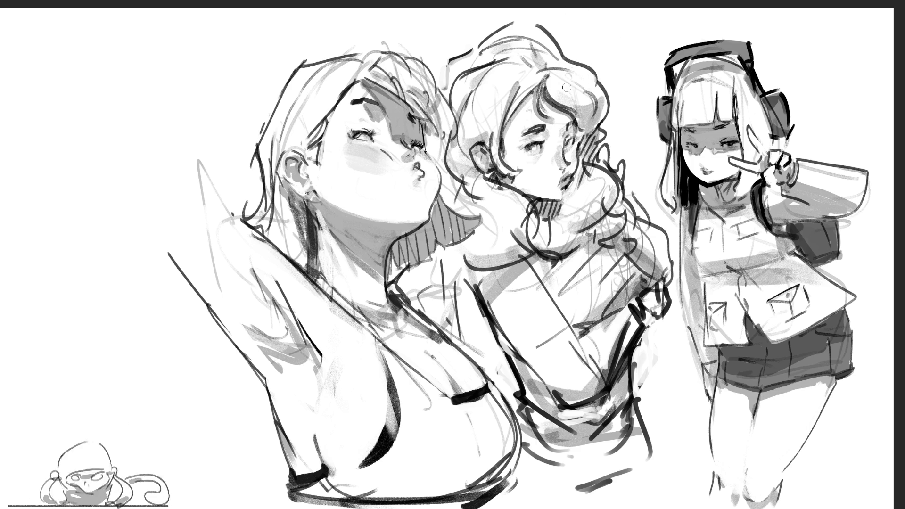
drag(576, 96, 580, 101)
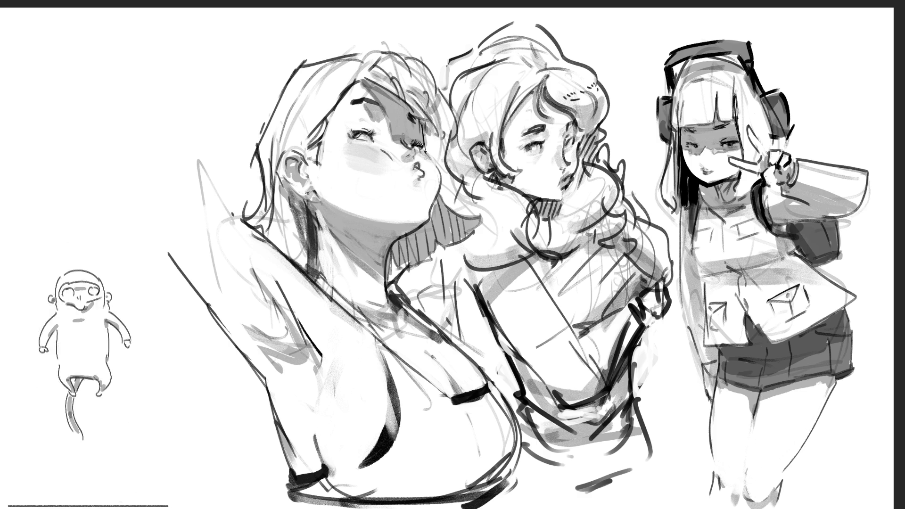
mouse_move(484, 74)
mouse_down()
mouse_move(501, 84)
mouse_move(486, 90)
mouse_move(507, 94)
mouse_up()
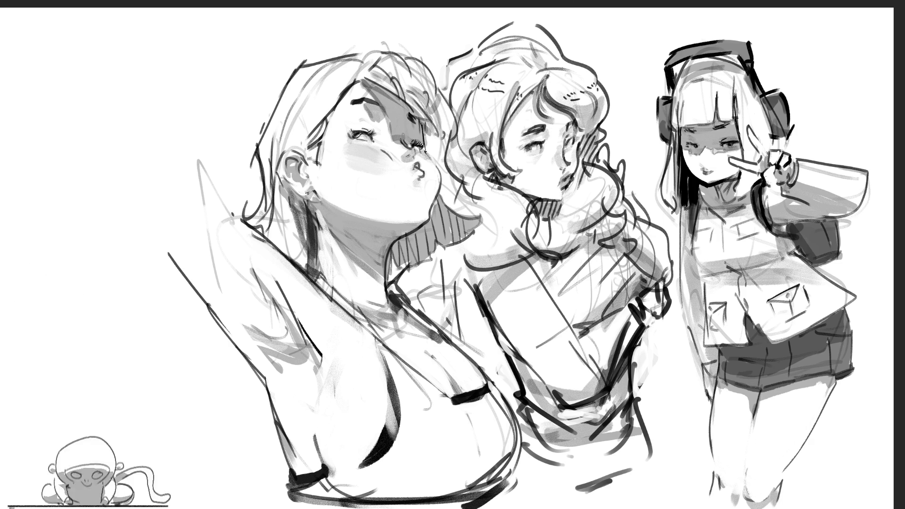
drag(492, 202, 513, 206)
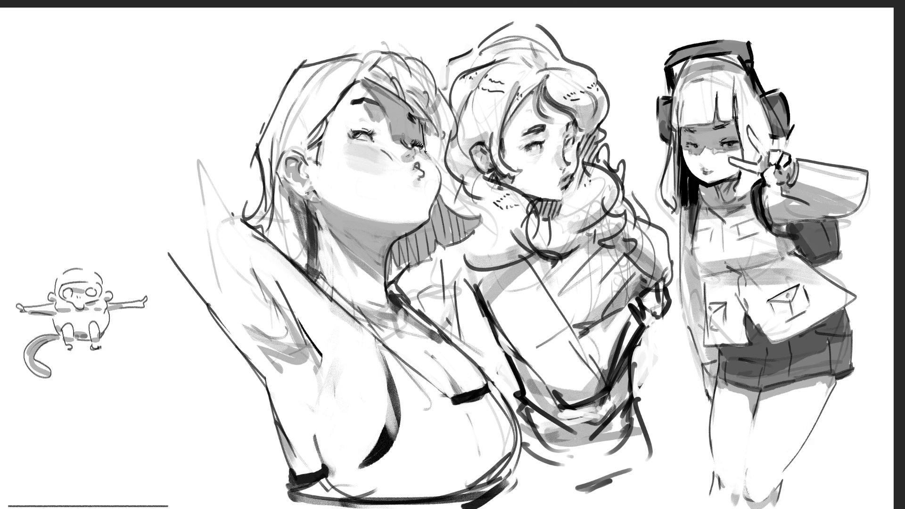
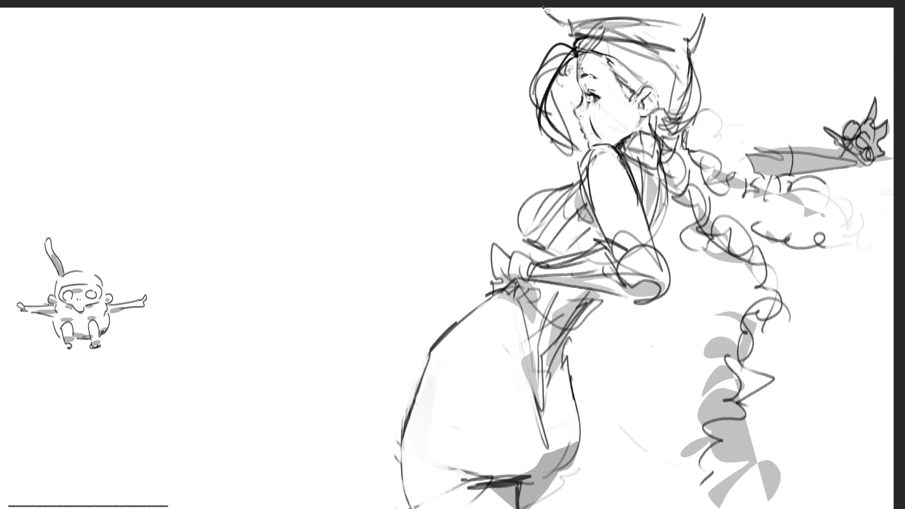
Lasso the hat top and the arm band, then fill them with dark grey
mouse_move(625, 34)
mouse_down()
mouse_move(692, 52)
mouse_move(706, 12)
mouse_up()
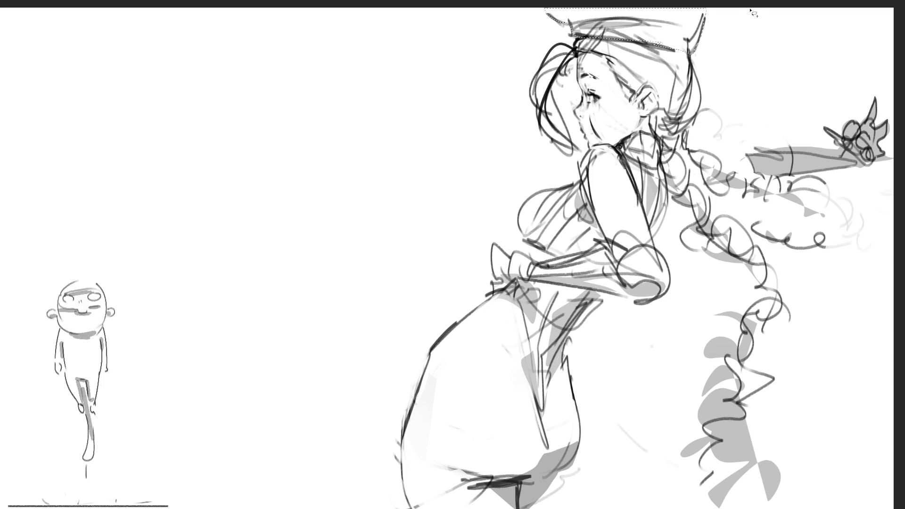
mouse_move(524, 253)
mouse_down()
mouse_move(504, 239)
mouse_move(491, 260)
mouse_move(500, 283)
mouse_move(536, 282)
mouse_move(530, 256)
mouse_up()
mouse_move(588, 252)
mouse_down()
mouse_move(634, 250)
mouse_move(676, 281)
mouse_move(620, 304)
mouse_move(512, 276)
mouse_up()
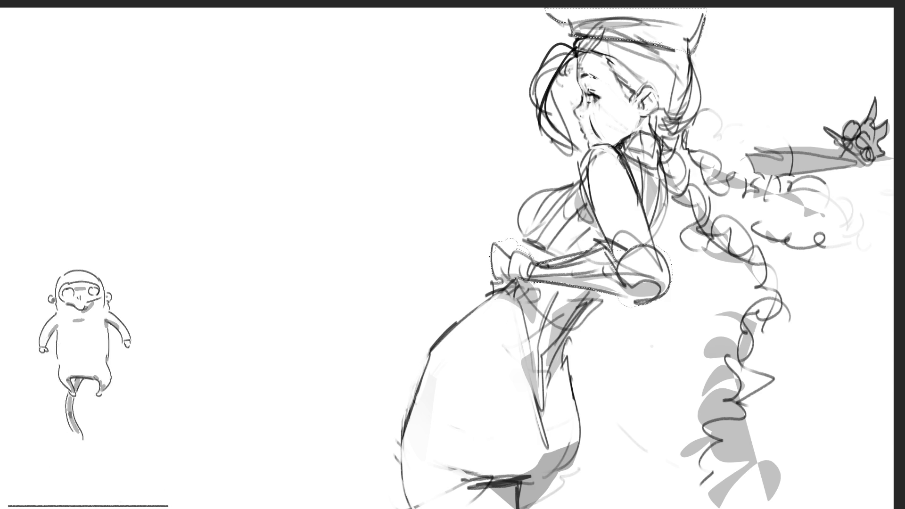
mouse_move(724, 130)
mouse_down()
mouse_move(457, 170)
mouse_move(868, 343)
mouse_up()
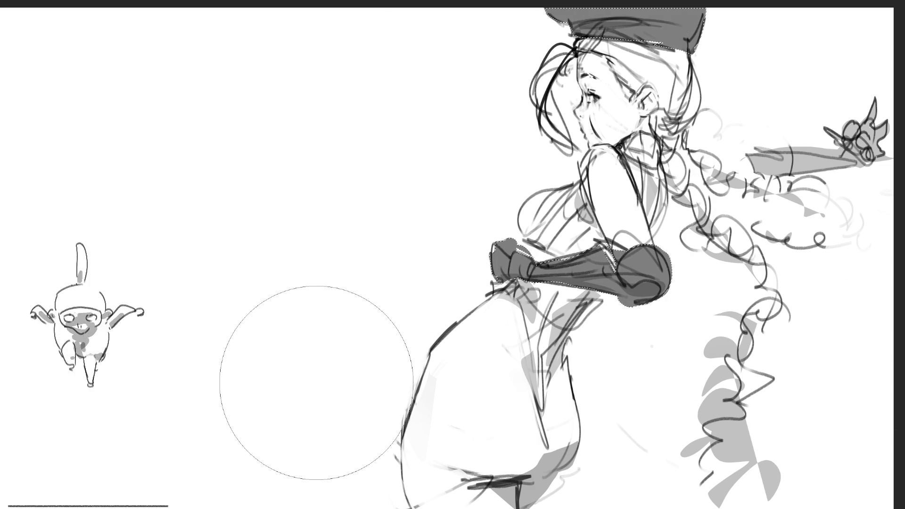
Deselect, brush a thin chain necklace down the chest, and lasso the skirt's front edge
key(ctrl+d)
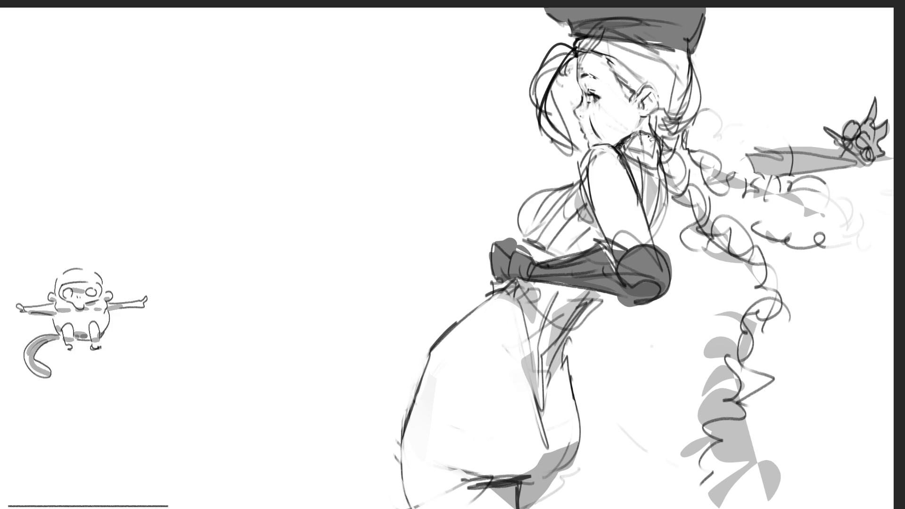
mouse_move(646, 172)
mouse_down()
mouse_move(659, 147)
mouse_move(641, 193)
mouse_move(655, 244)
mouse_move(672, 201)
mouse_move(651, 144)
mouse_move(587, 189)
mouse_move(608, 241)
mouse_move(560, 262)
mouse_move(535, 260)
mouse_move(523, 215)
mouse_move(576, 185)
mouse_up()
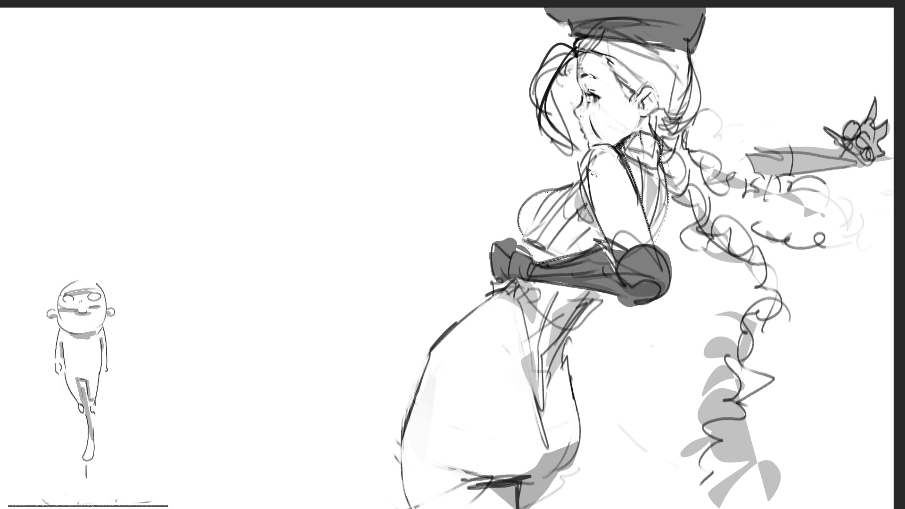
mouse_move(494, 299)
mouse_down()
mouse_move(505, 297)
mouse_move(526, 328)
mouse_move(543, 420)
mouse_move(561, 349)
mouse_move(612, 296)
mouse_up()
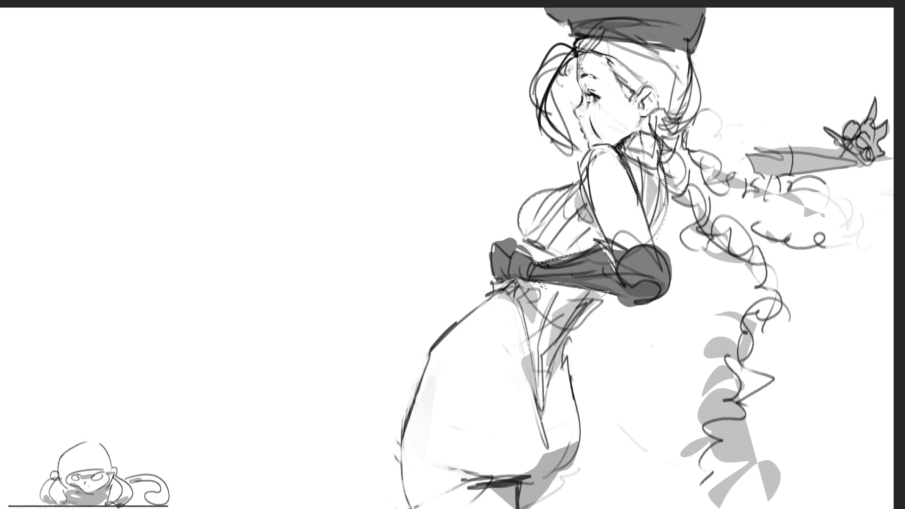
Paint the bodice dark grey, then add fine strokes and white highlights on the arm band and belt
key(b)
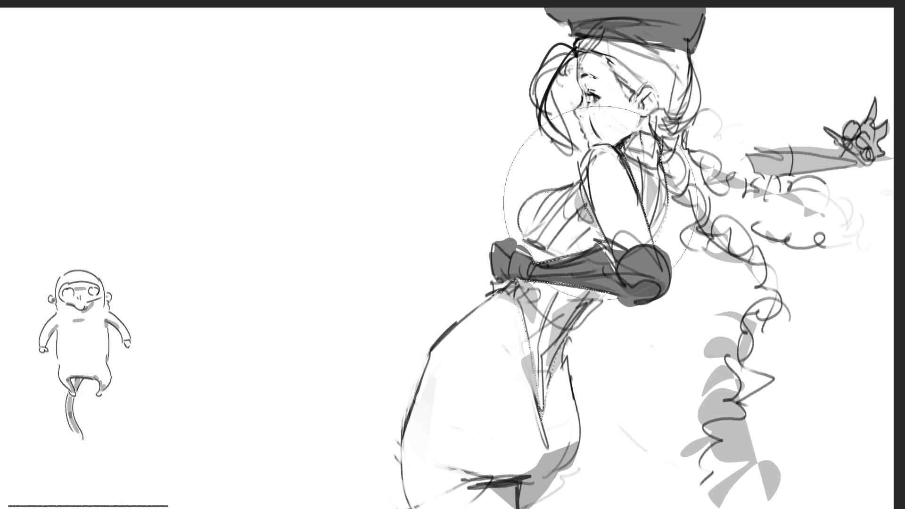
drag(627, 179, 556, 358)
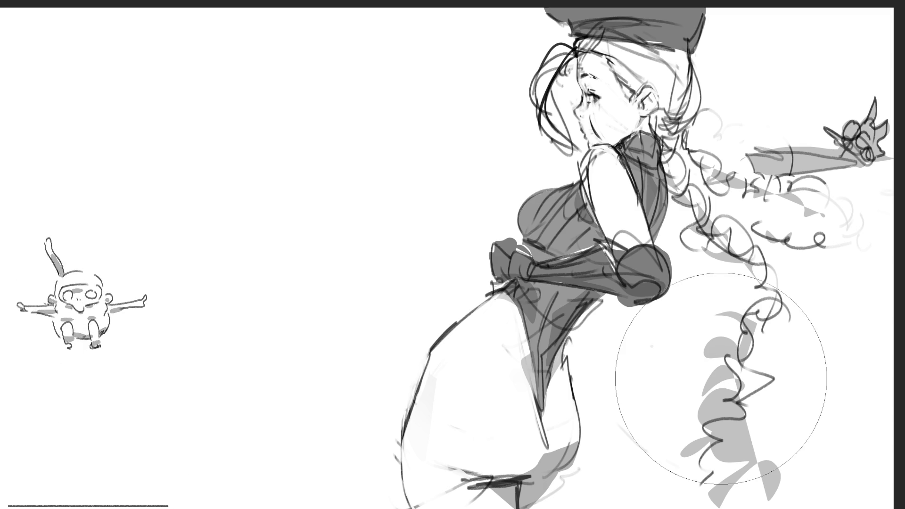
key(bracketleft)
key(bracketleft)
key(bracketleft)
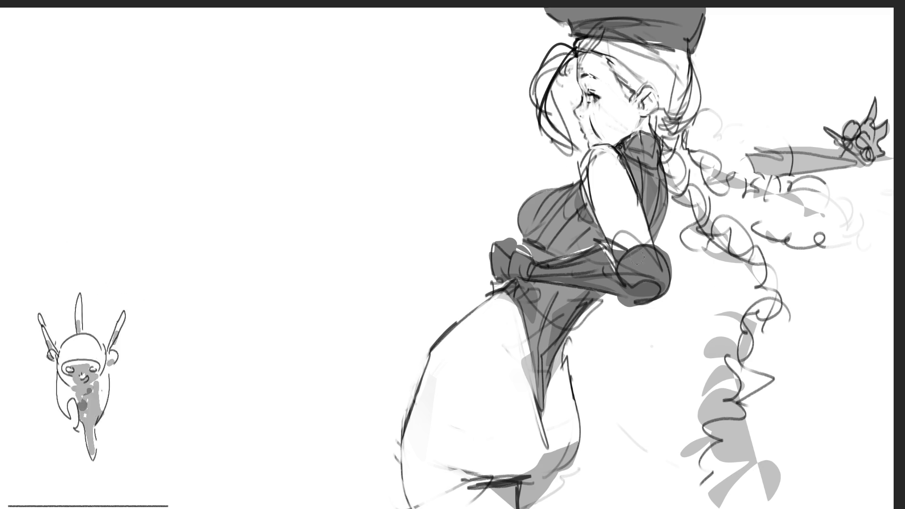
mouse_move(635, 257)
mouse_down()
mouse_move(636, 272)
mouse_move(640, 256)
mouse_up()
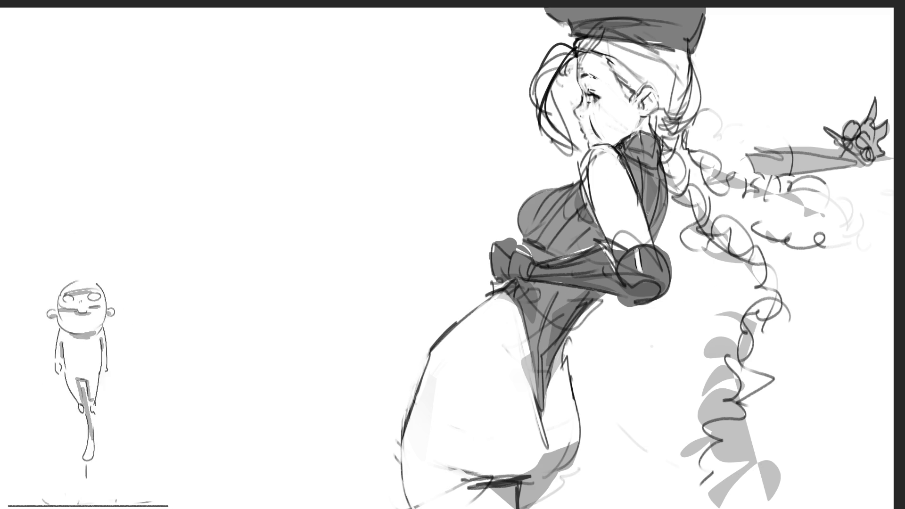
drag(642, 247, 641, 272)
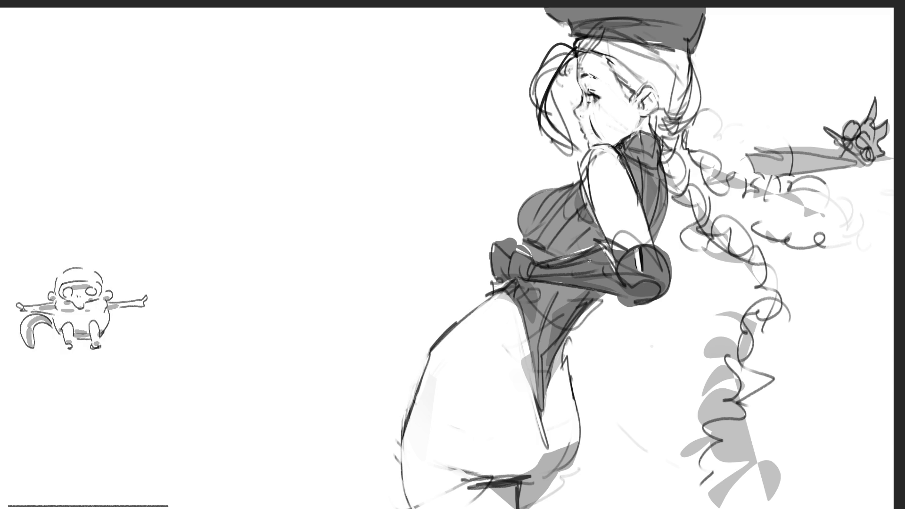
drag(580, 262, 579, 269)
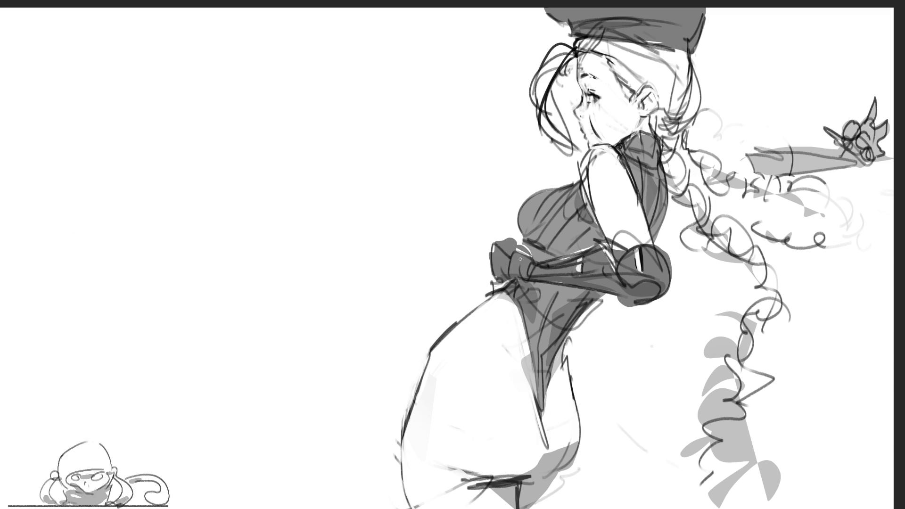
mouse_move(516, 256)
mouse_down()
mouse_move(520, 267)
mouse_move(511, 243)
mouse_up()
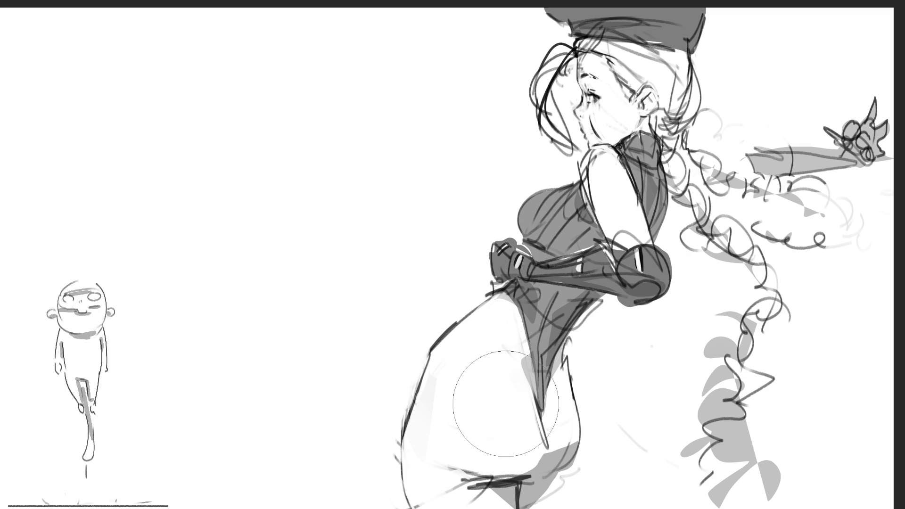
click(498, 433)
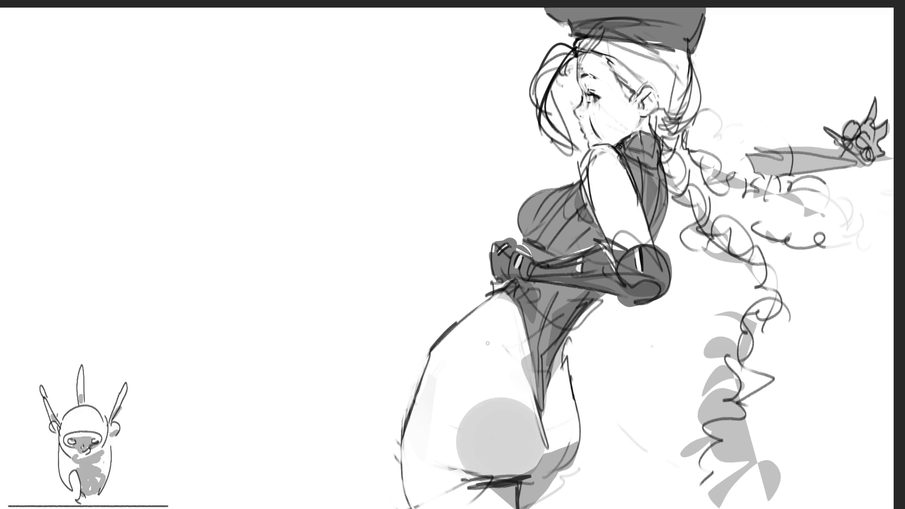
Readjust the brush size, undo and redo the grey fills, and lighten the hip patch
key(bracketright)
key(bracketright)
key(bracketright)
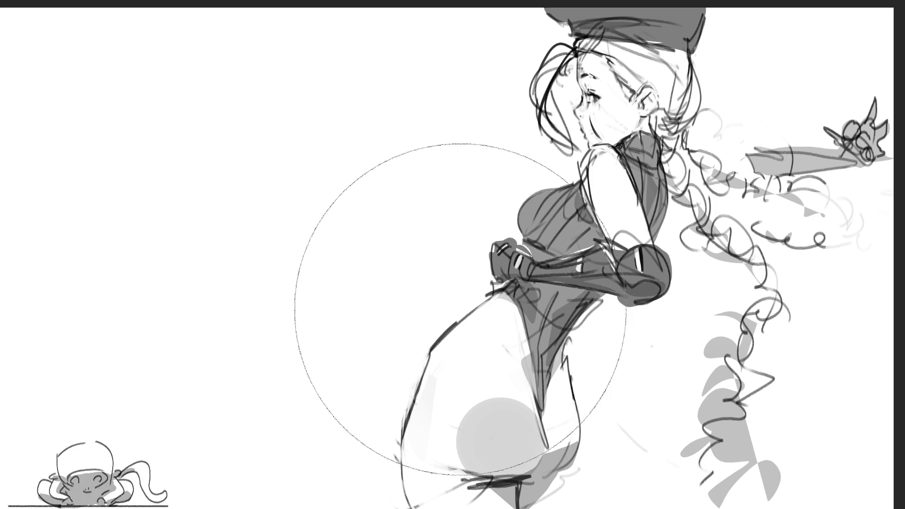
key(ctrl+z)
key(ctrl+z)
key(ctrl+shift+z)
key(ctrl+shift+z)
key(bracketleft)
key(bracketleft)
key(bracketleft)
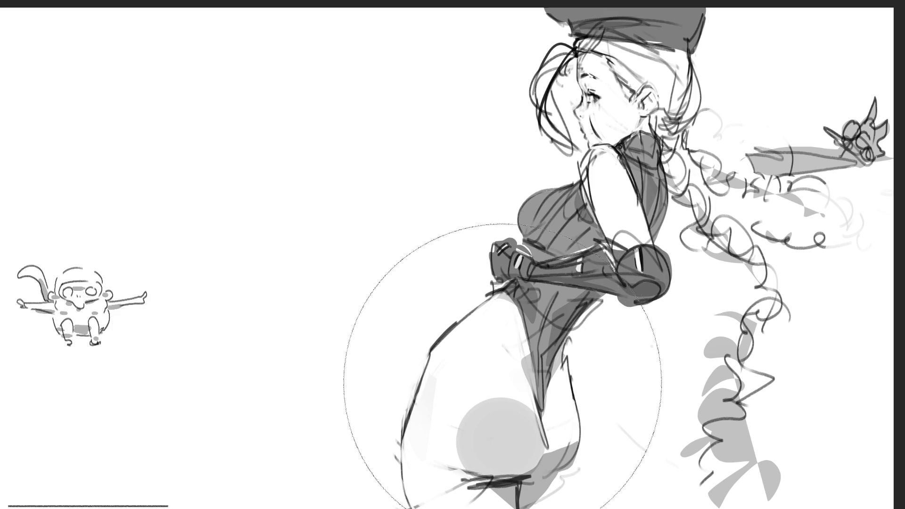
drag(481, 404, 468, 394)
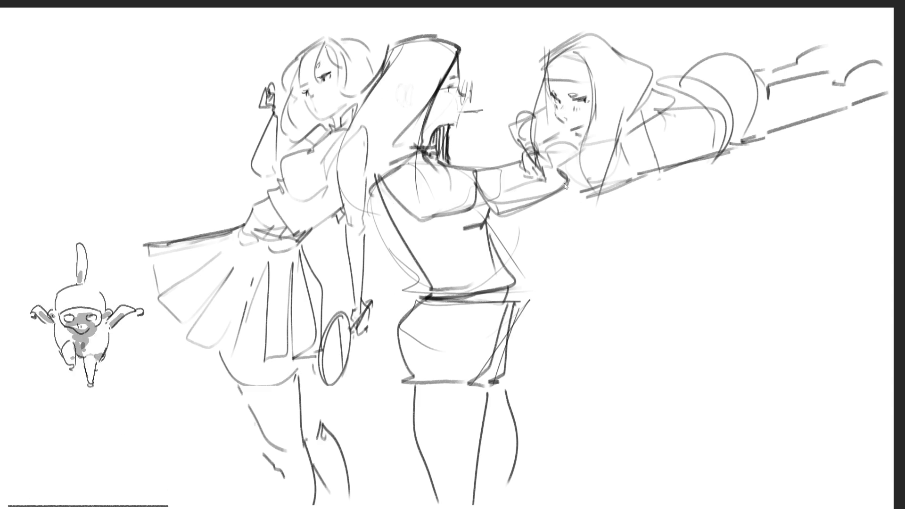
Refine a line on the left girl's face and lasso her skirt pleat and hip
mouse_move(326, 44)
mouse_down()
mouse_move(325, 92)
mouse_move(306, 100)
mouse_move(303, 90)
mouse_move(324, 84)
mouse_move(326, 48)
mouse_up()
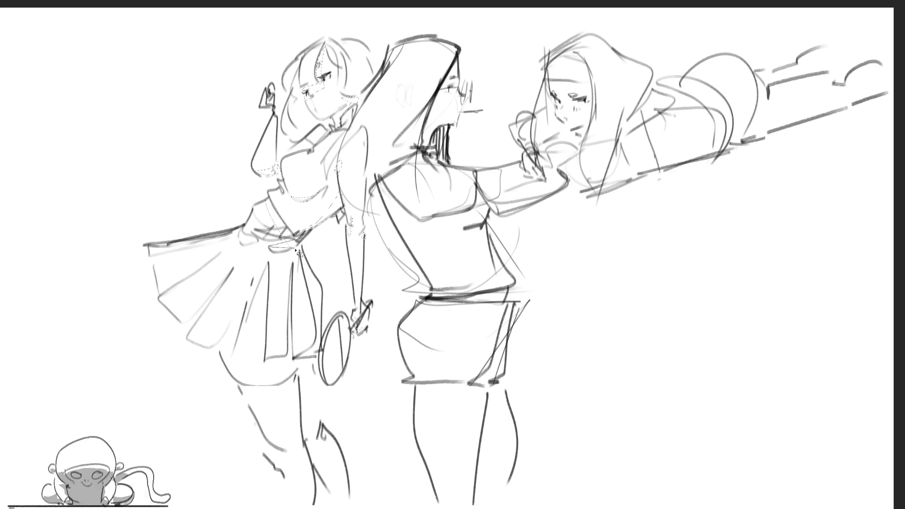
mouse_move(303, 266)
mouse_down()
mouse_move(291, 339)
mouse_move(297, 325)
mouse_move(272, 313)
mouse_move(272, 268)
mouse_move(227, 281)
mouse_move(191, 325)
mouse_move(218, 298)
mouse_up()
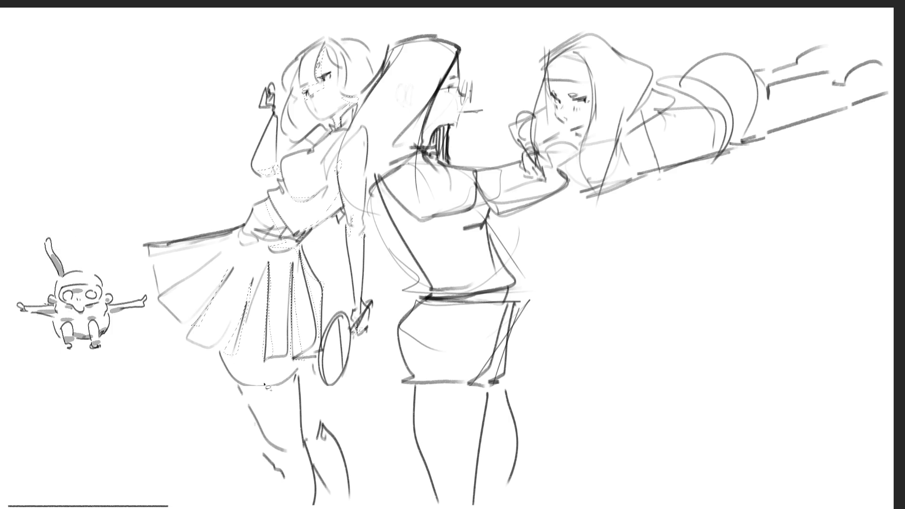
mouse_move(224, 361)
mouse_down()
mouse_move(304, 406)
mouse_move(316, 467)
mouse_move(351, 502)
mouse_move(325, 443)
mouse_move(317, 366)
mouse_move(223, 356)
mouse_up()
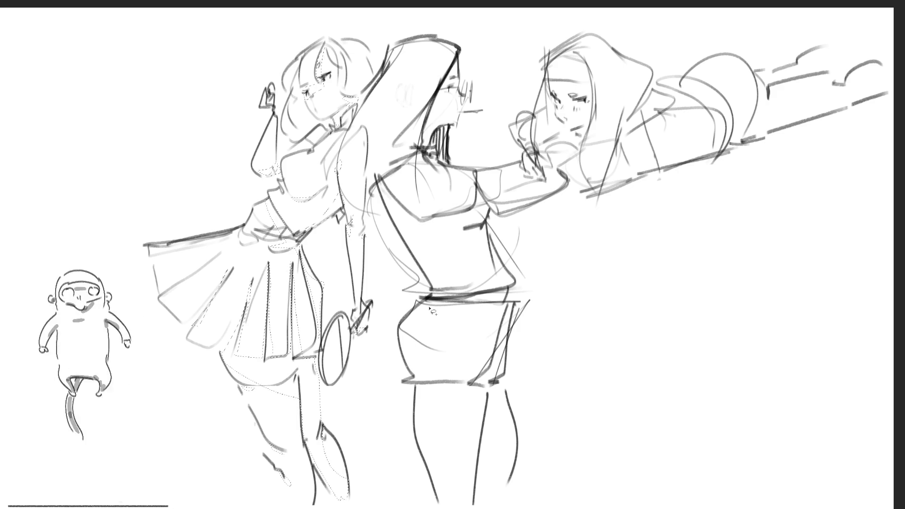
Shade the left girl's face, neck, chest, skirt and legs grey
key(e)
mouse_move(434, 40)
mouse_down()
mouse_move(192, 91)
mouse_move(506, 189)
mouse_up()
drag(466, 337, 12, 464)
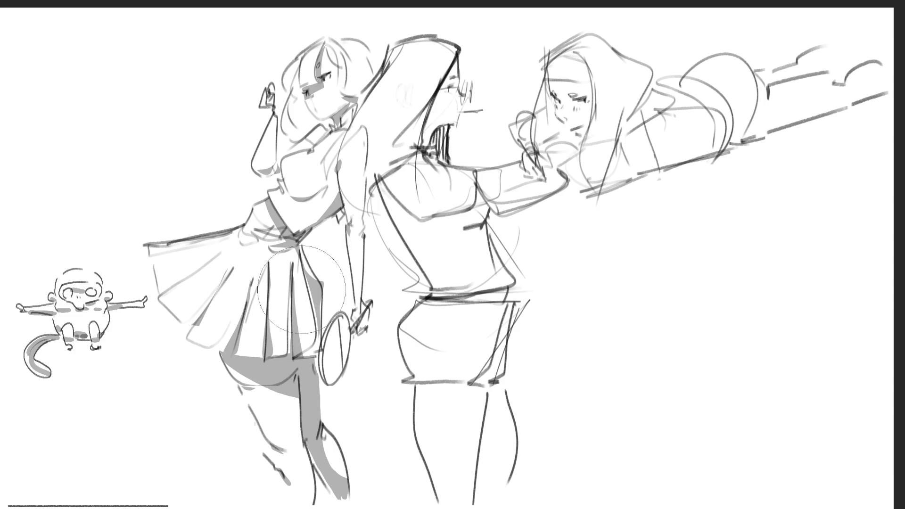
Shade the left girl's skirt folds, racket interior, hair and collar grey
mouse_move(298, 249)
mouse_down()
mouse_move(310, 339)
mouse_move(313, 330)
mouse_up()
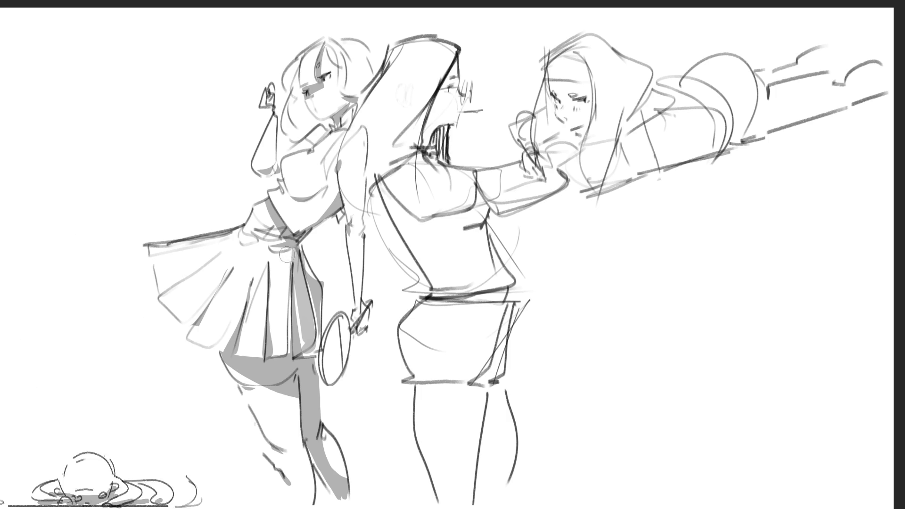
drag(284, 254, 278, 364)
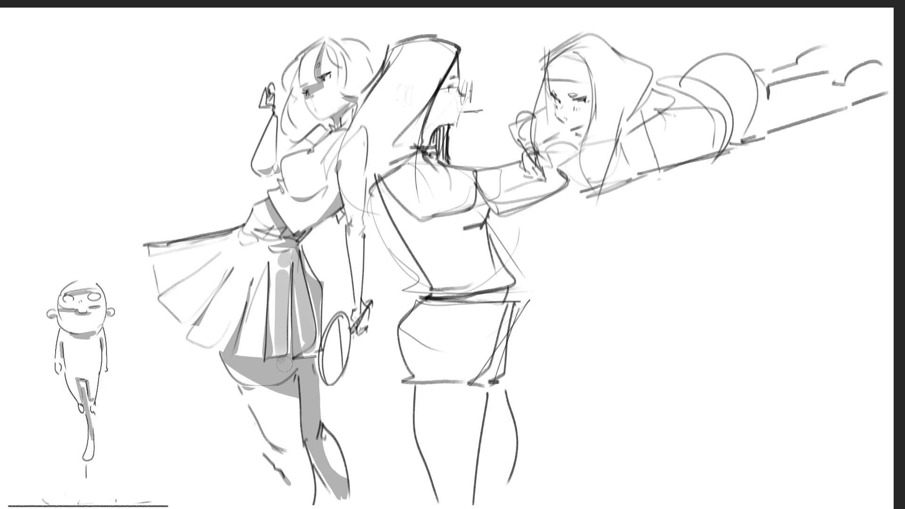
drag(343, 332, 335, 377)
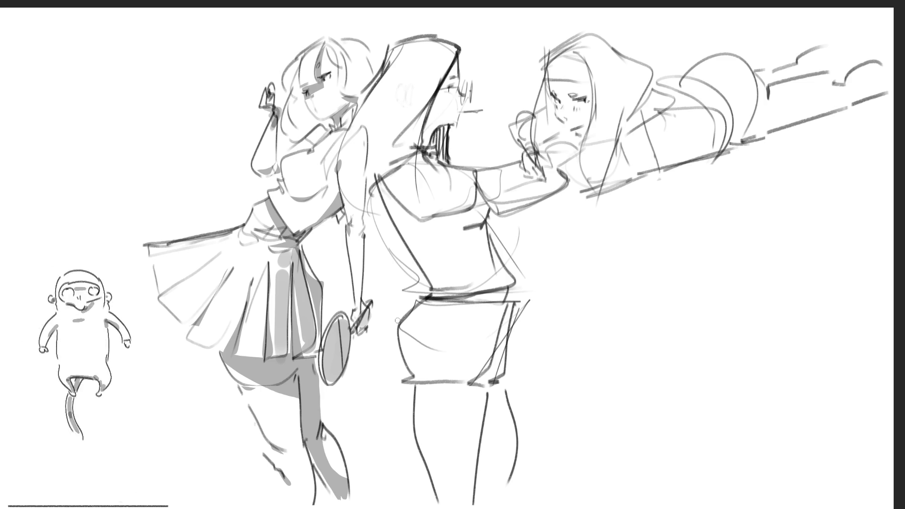
mouse_move(297, 76)
mouse_down()
mouse_move(293, 108)
mouse_move(306, 125)
mouse_move(335, 126)
mouse_up()
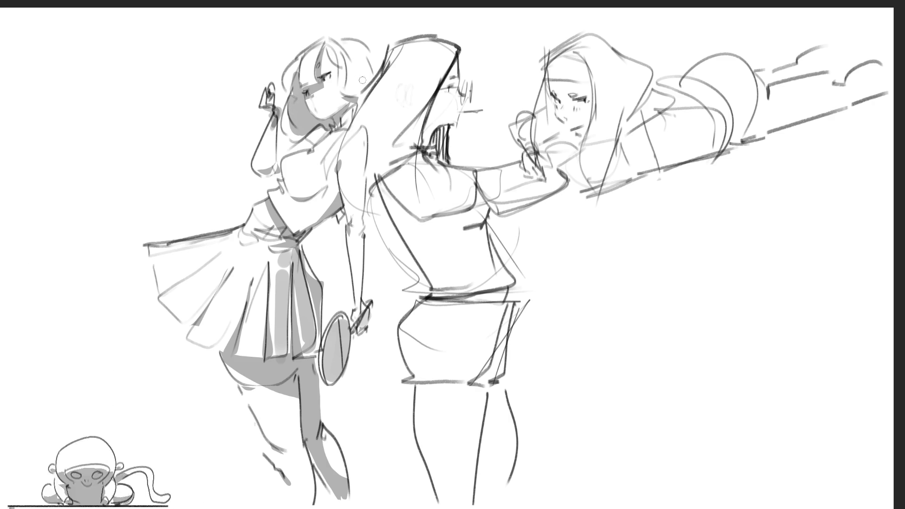
mouse_move(309, 142)
mouse_down()
mouse_move(301, 147)
mouse_move(335, 126)
mouse_up()
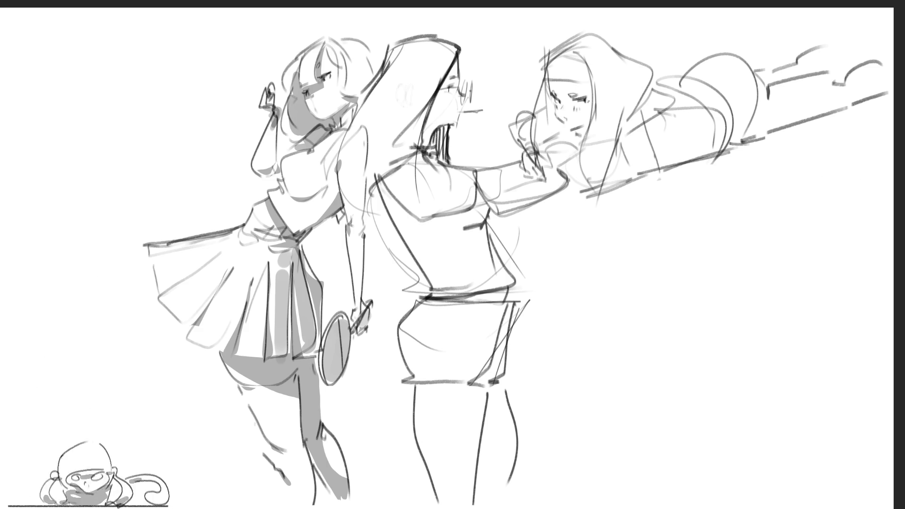
Redo the dark shading stroke down the left girl's lower leg
mouse_move(326, 431)
mouse_down()
mouse_move(343, 471)
mouse_move(329, 441)
mouse_move(338, 458)
mouse_up()
key(ctrl+z)
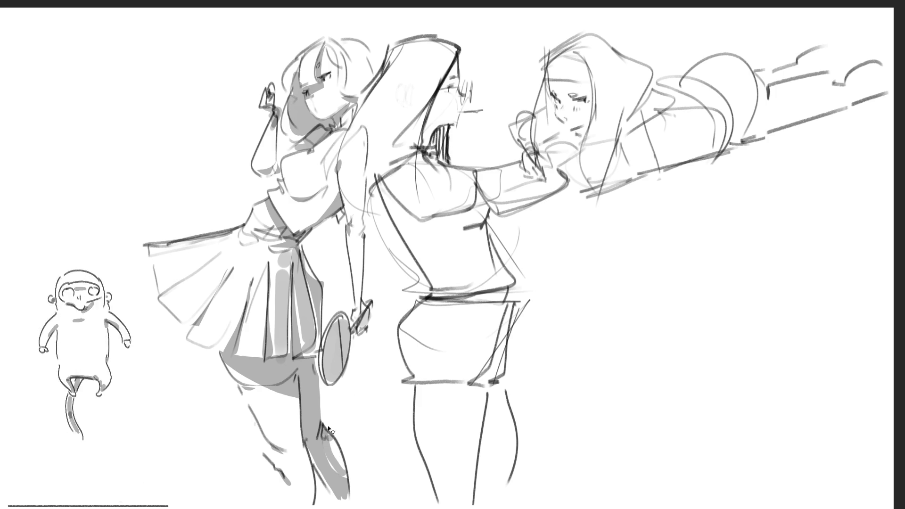
key(ctrl+z)
mouse_move(324, 431)
mouse_down()
mouse_move(342, 471)
mouse_move(330, 460)
mouse_move(326, 436)
mouse_move(345, 471)
mouse_up()
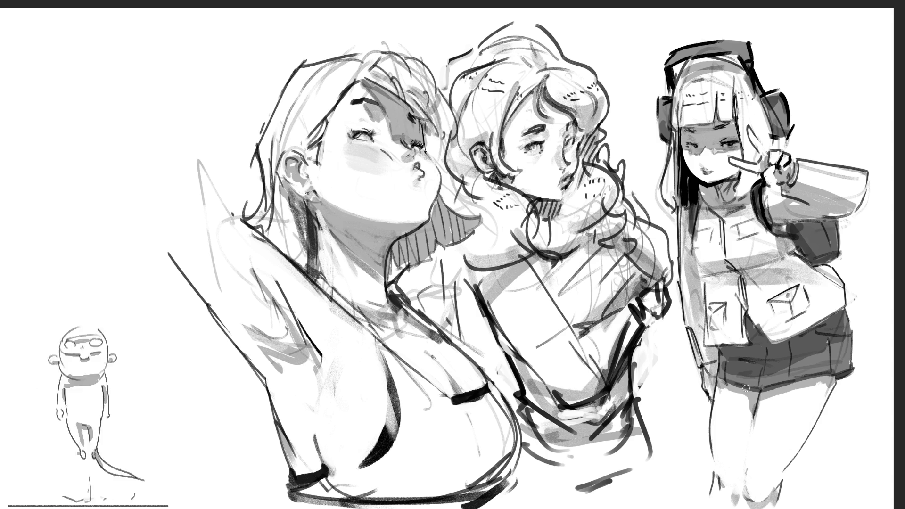
Hand-letter 'BRB' in large strokes at the top-left of the page
drag(77, 79, 109, 132)
mouse_move(51, 97)
mouse_down()
mouse_move(109, 102)
mouse_move(83, 139)
mouse_up()
mouse_move(137, 64)
mouse_down()
mouse_move(150, 110)
mouse_move(183, 101)
mouse_up()
drag(179, 53, 210, 106)
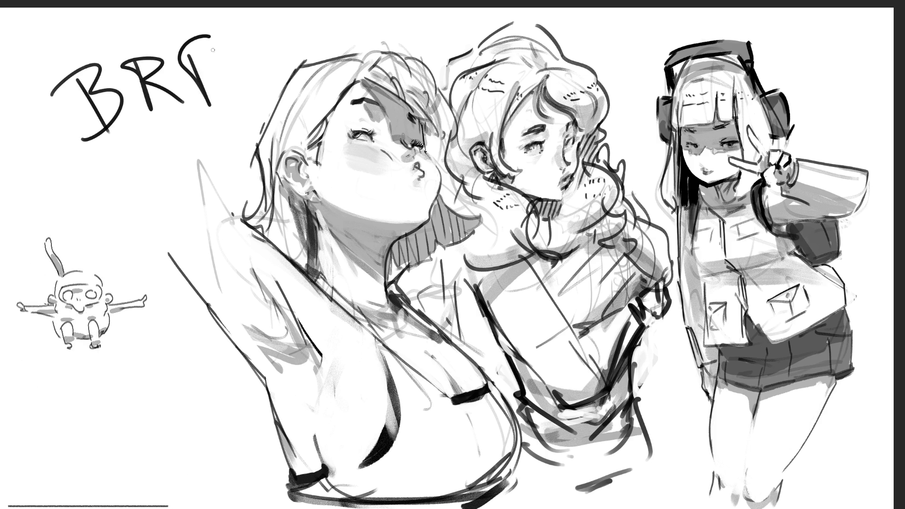
drag(211, 37, 193, 125)
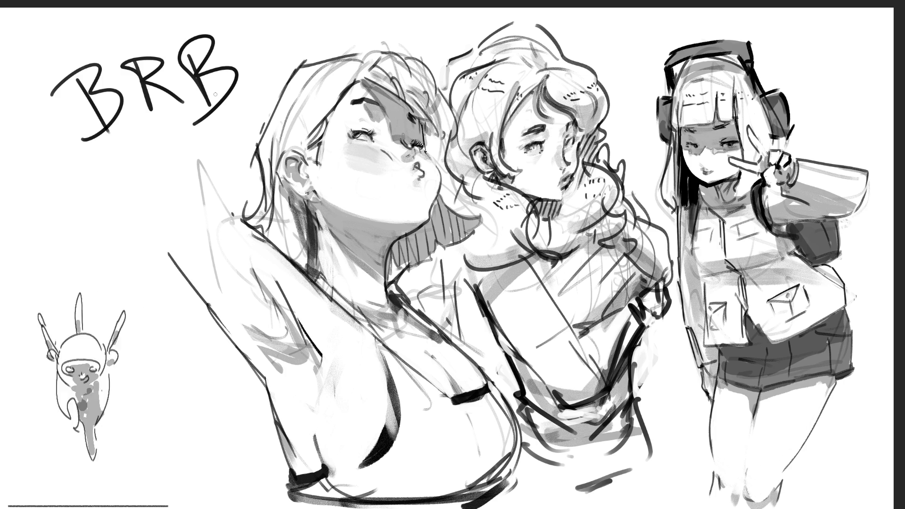